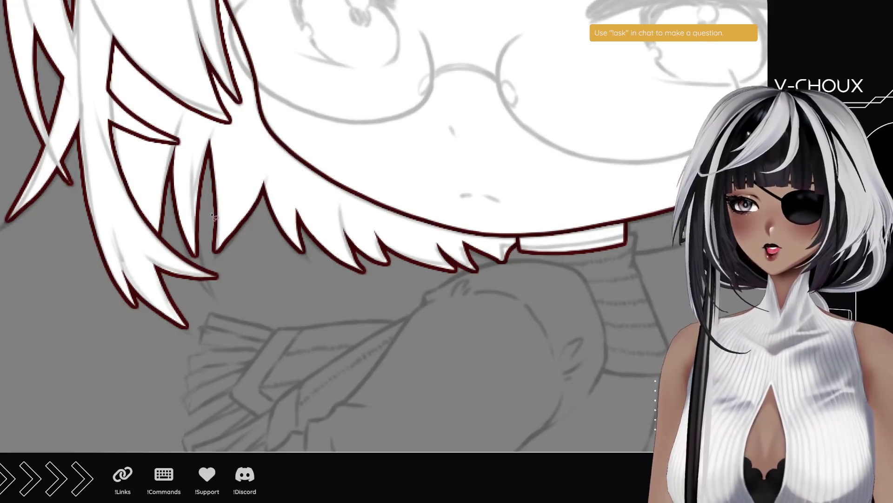
- Lasso the lower-left bang strand, paint it white with dark red outline, and trim its tip lower
mouse_move(214, 146)
mouse_down()
mouse_move(218, 138)
mouse_move(198, 219)
mouse_move(204, 282)
mouse_move(168, 205)
mouse_up()
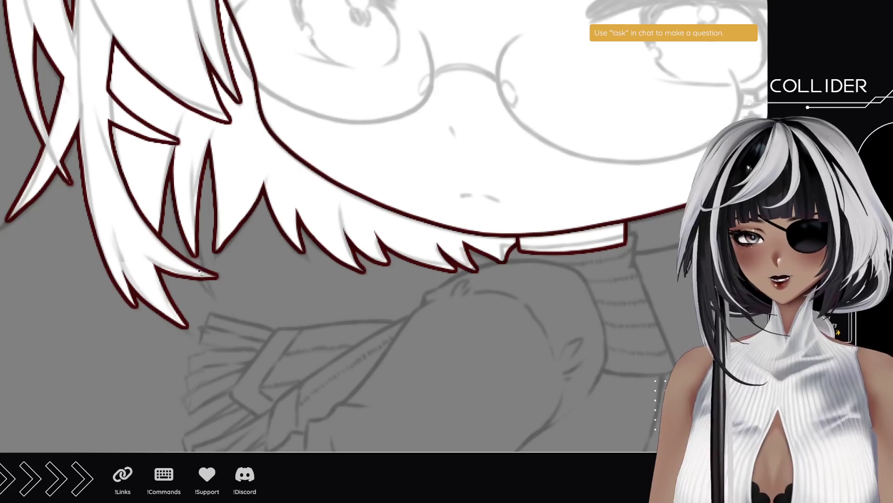
mouse_move(224, 312)
mouse_down()
mouse_move(200, 254)
mouse_move(218, 123)
mouse_move(187, 103)
mouse_move(172, 147)
mouse_move(175, 207)
mouse_move(218, 304)
mouse_up()
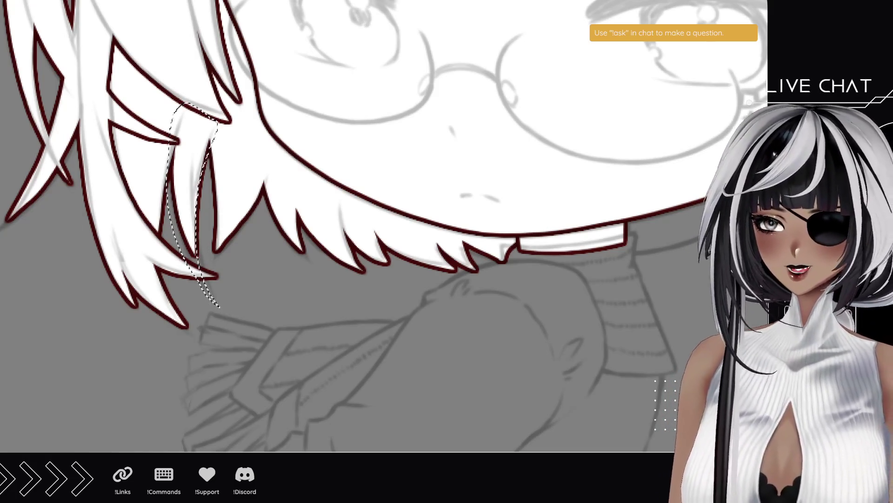
key(b)
drag(169, 169, 239, 358)
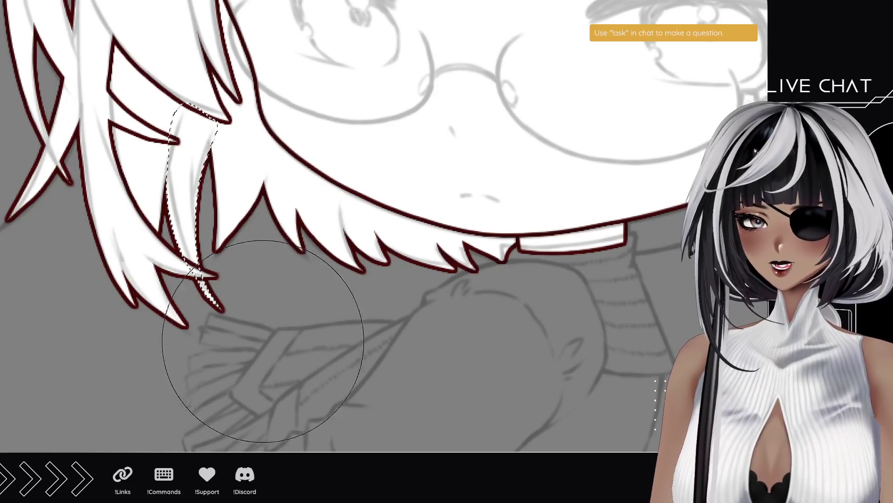
key(ctrl+d)
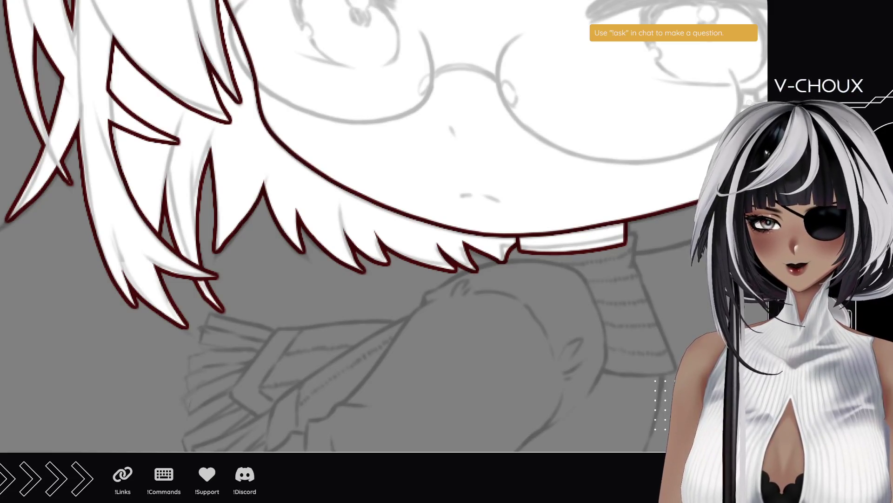
drag(225, 325, 188, 281)
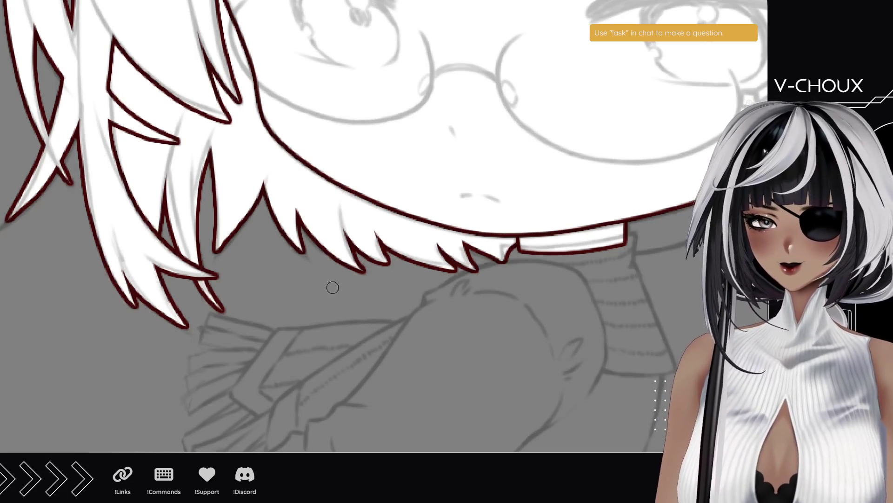
mouse_move(246, 316)
mouse_down()
mouse_move(178, 233)
mouse_move(291, 75)
mouse_move(346, 246)
mouse_up()
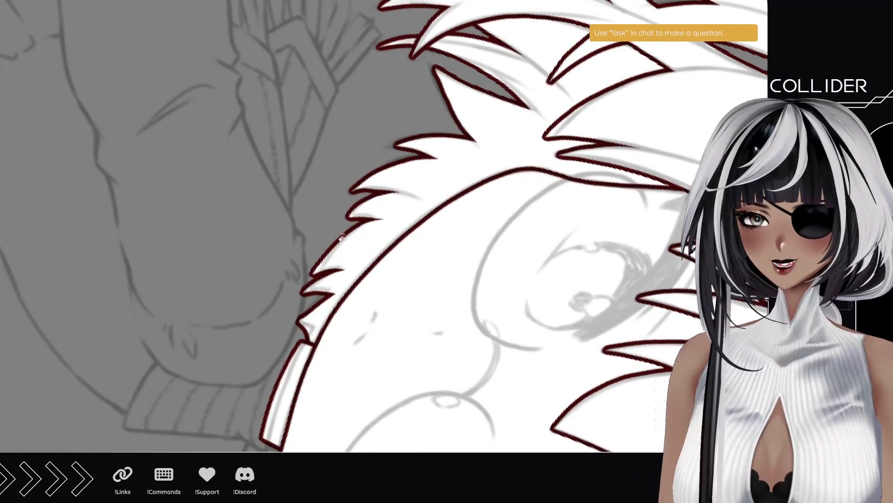
mouse_move(361, 136)
mouse_down()
mouse_move(259, 235)
mouse_move(233, 277)
mouse_move(233, 303)
mouse_move(216, 214)
mouse_move(206, 210)
mouse_up()
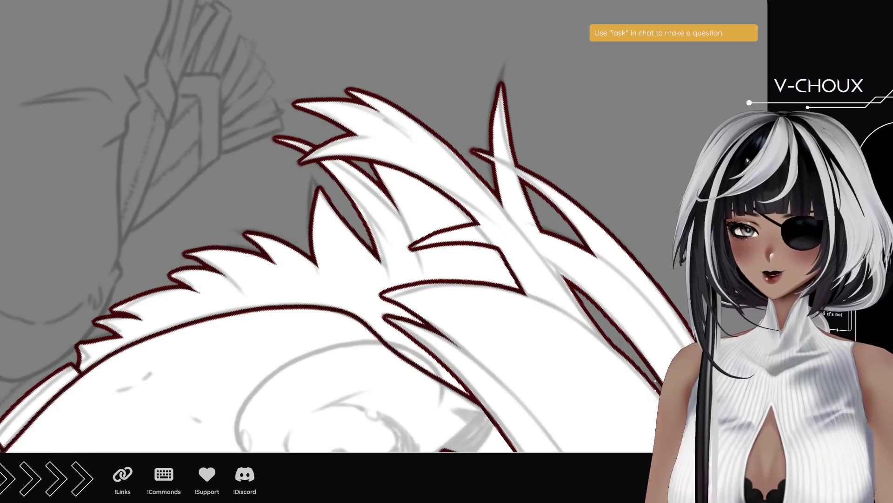
mouse_move(171, 96)
mouse_down()
mouse_move(259, 393)
mouse_move(403, 378)
mouse_move(400, 367)
mouse_move(267, 287)
mouse_move(301, 394)
mouse_up()
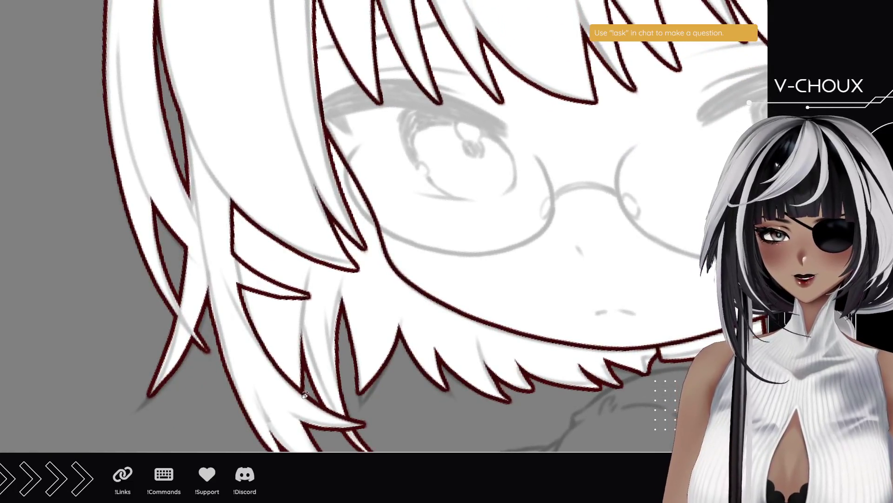
scroll(81, 308, down, 5)
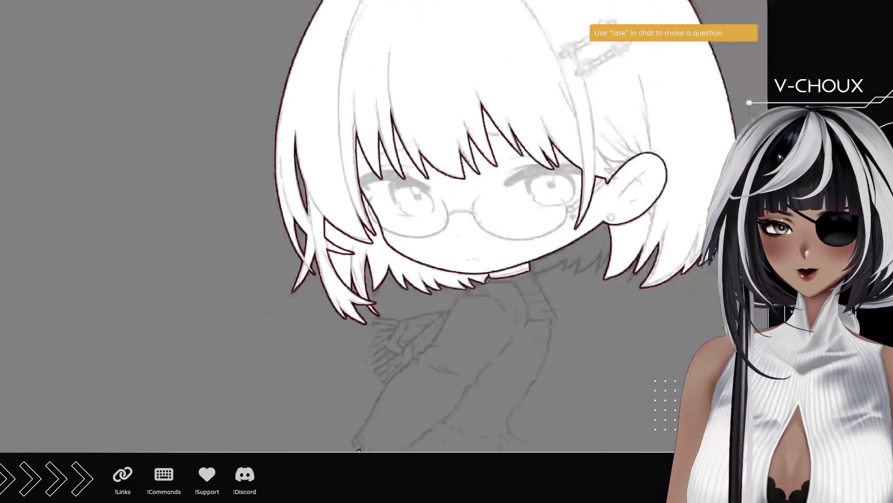
mouse_move(261, 215)
mouse_down()
mouse_move(189, 287)
mouse_move(205, 251)
mouse_move(192, 252)
mouse_up()
drag(261, 450, 268, 450)
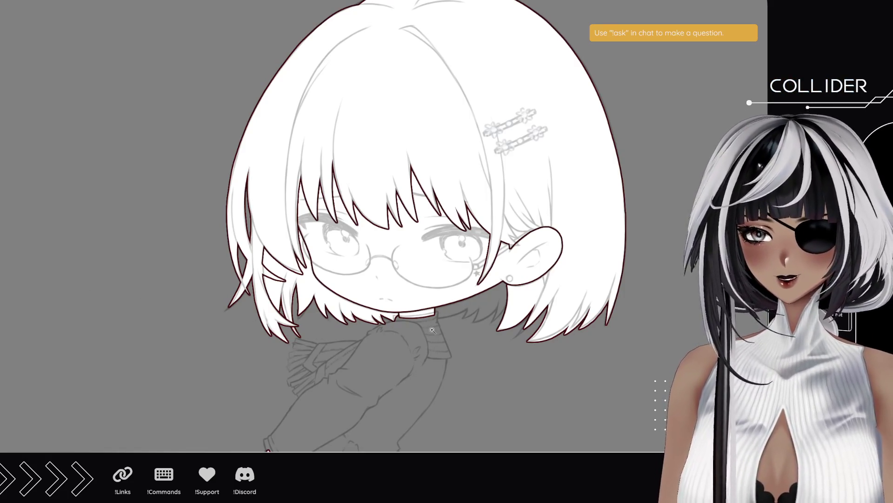
scroll(432, 330, up, 2)
scroll(539, 324, up, 5)
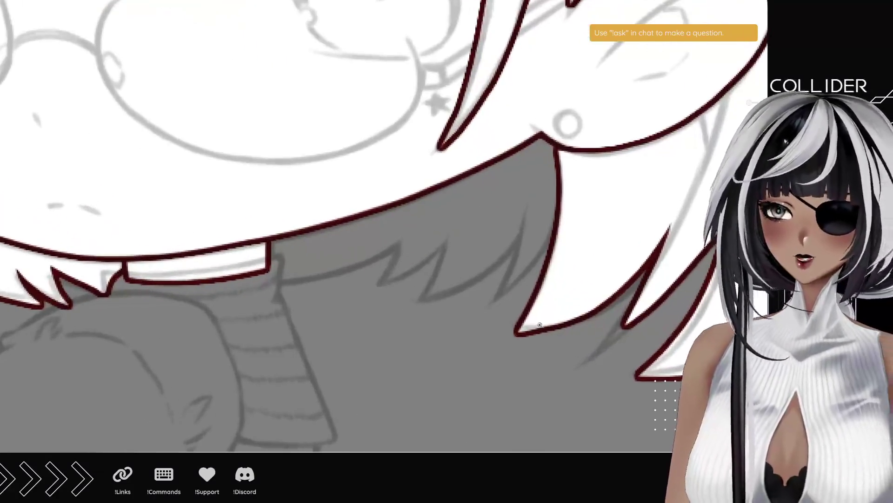
mouse_move(164, 318)
mouse_down()
mouse_move(259, 275)
mouse_move(295, 367)
mouse_move(261, 287)
mouse_move(34, 176)
mouse_up()
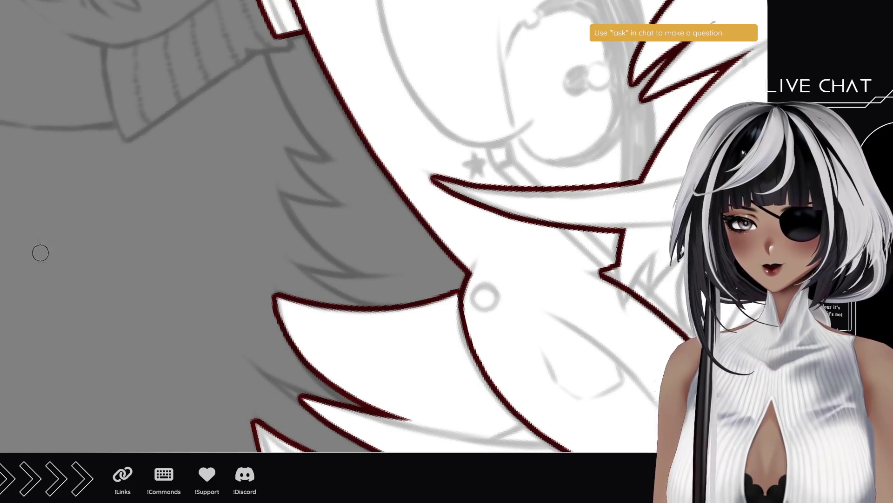
- Select the jagged hair tips beside the ear and fill them white, closing the grey gap
mouse_move(246, 325)
mouse_down()
mouse_move(203, 219)
mouse_move(210, 299)
mouse_move(186, 280)
mouse_up()
mouse_move(257, 336)
mouse_down()
mouse_move(291, 391)
mouse_move(247, 284)
mouse_move(278, 332)
mouse_move(270, 231)
mouse_move(321, 268)
mouse_move(314, 216)
mouse_move(320, 196)
mouse_move(339, 221)
mouse_move(357, 120)
mouse_move(436, 116)
mouse_move(386, 433)
mouse_move(353, 421)
mouse_up()
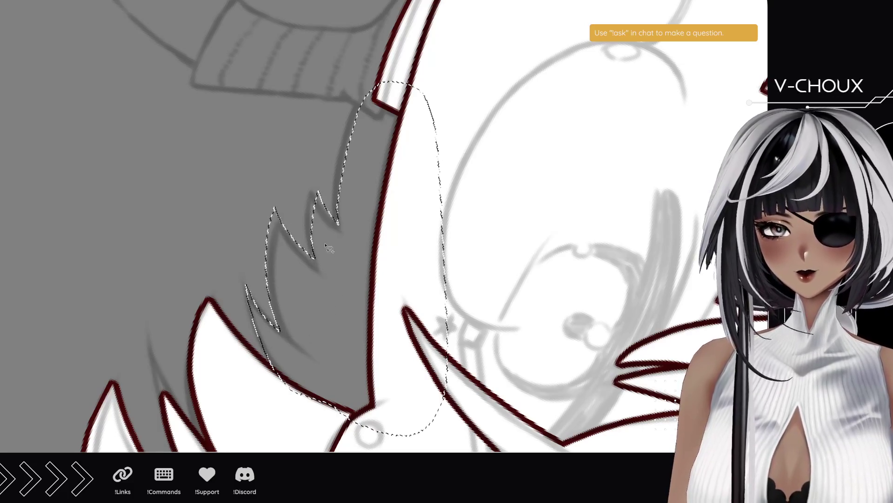
mouse_move(324, 284)
mouse_down()
mouse_move(321, 182)
mouse_move(340, 296)
mouse_up()
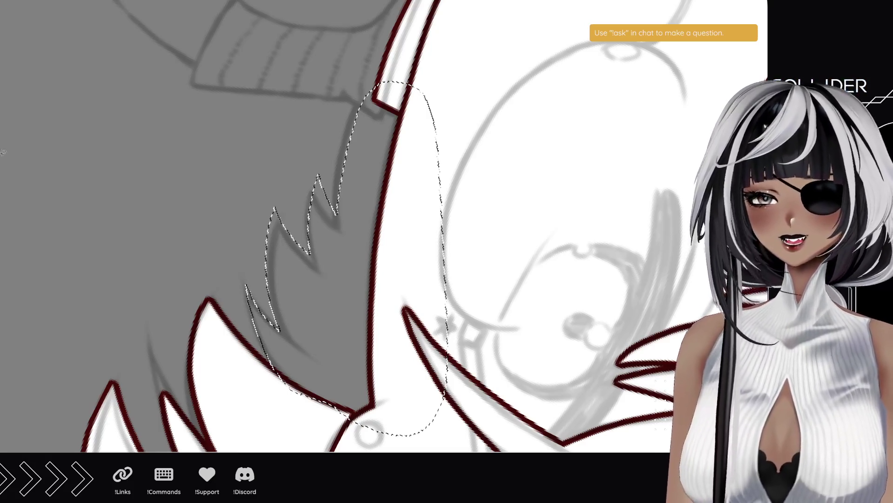
drag(187, 228, 174, 178)
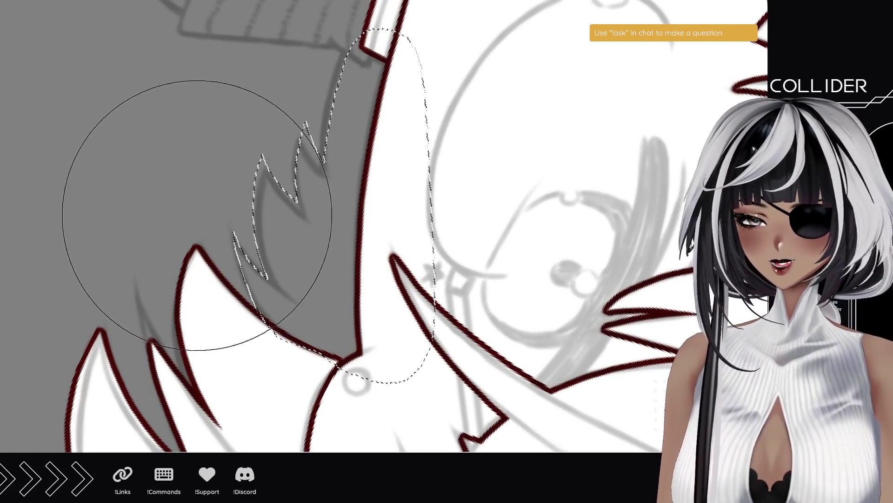
mouse_move(219, 160)
mouse_down()
mouse_move(300, 279)
mouse_move(346, 72)
mouse_up()
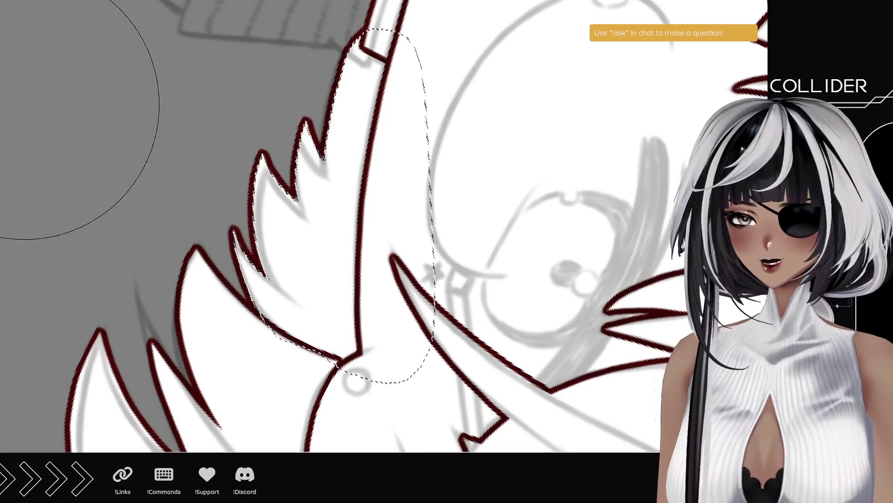
key(ctrl+d)
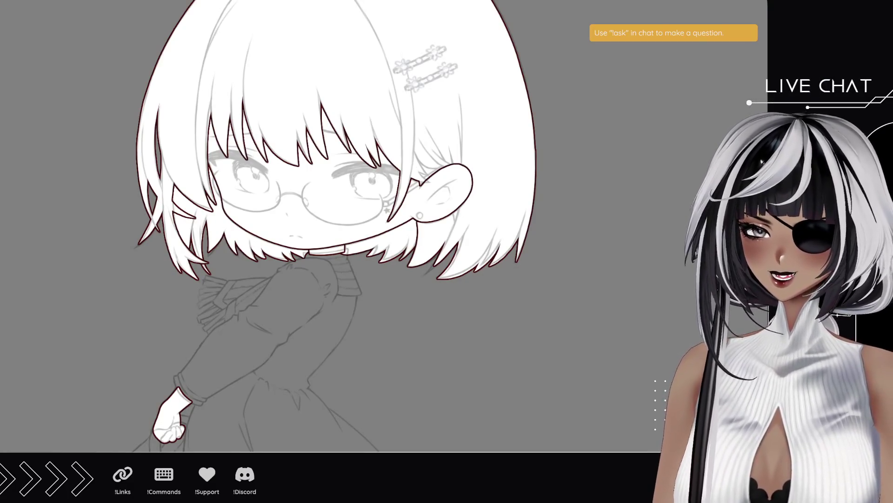
mouse_move(266, 266)
mouse_down()
mouse_move(269, 208)
mouse_move(293, 319)
mouse_up()
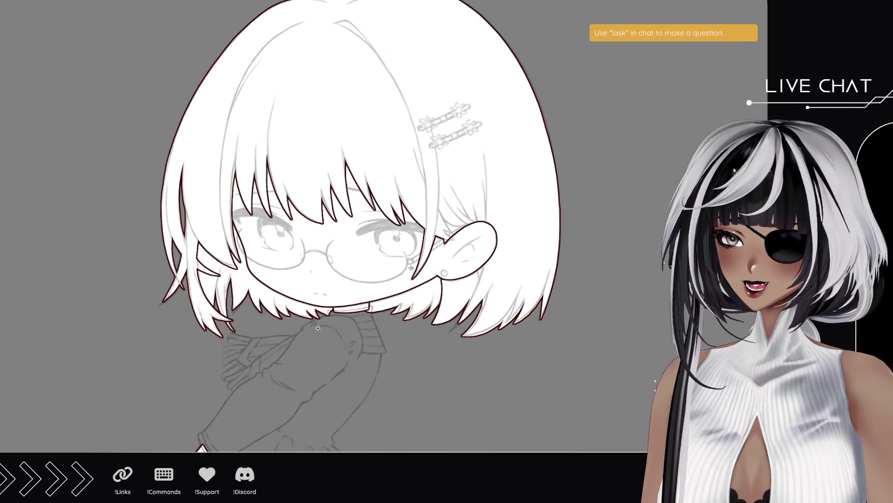
mouse_move(301, 315)
mouse_down()
mouse_move(338, 324)
mouse_move(341, 92)
mouse_up()
drag(313, 219, 343, 187)
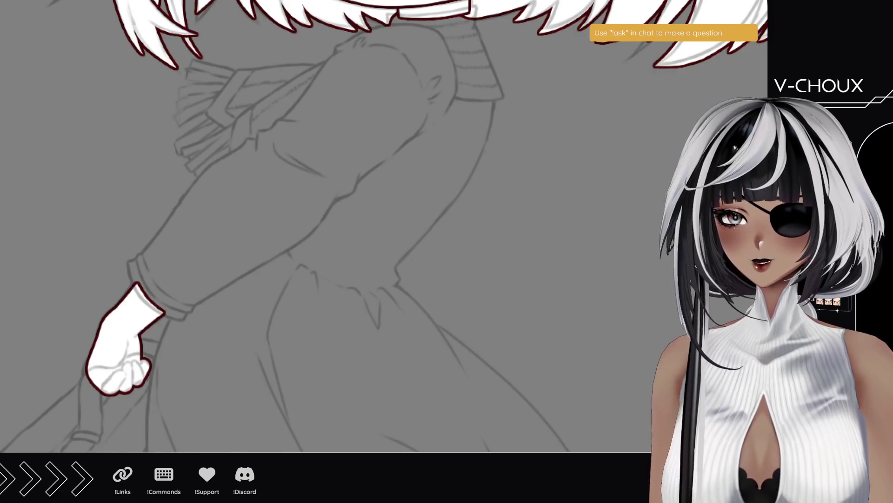
- Paint the white wrist above the fist and add a rounded rolled cuff
scroll(153, 321, up, 5)
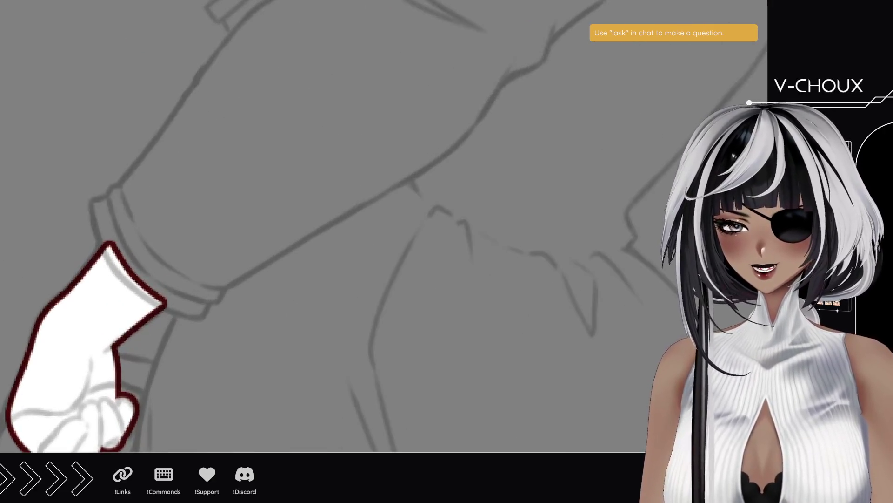
mouse_move(155, 349)
mouse_down()
mouse_move(88, 174)
mouse_move(118, 280)
mouse_move(62, 184)
mouse_up()
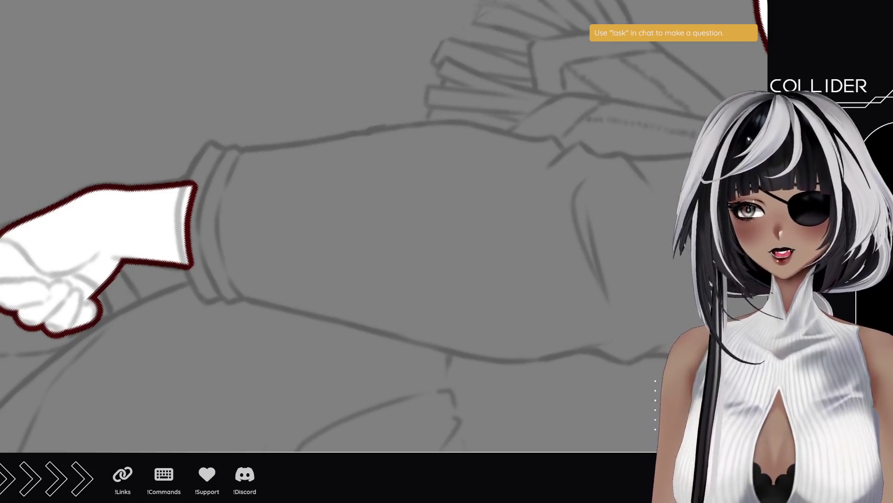
mouse_move(215, 300)
mouse_down()
mouse_move(196, 240)
mouse_move(198, 181)
mouse_move(207, 156)
mouse_move(230, 150)
mouse_move(232, 165)
mouse_up()
mouse_move(239, 279)
mouse_down()
mouse_move(234, 289)
mouse_move(215, 211)
mouse_move(213, 162)
mouse_move(222, 159)
mouse_move(240, 279)
mouse_move(228, 254)
mouse_move(250, 294)
mouse_up()
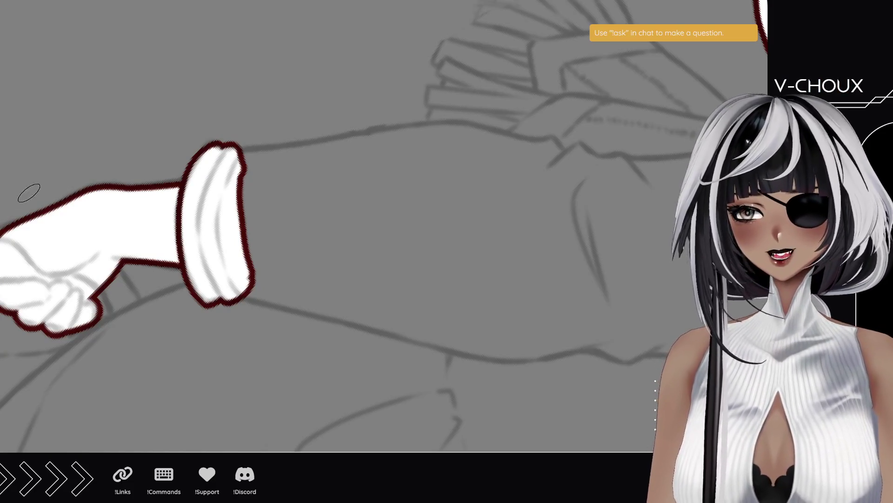
- Paint a long thin white stroke rising from the cuff, redoing it until it fits
mouse_move(94, 135)
mouse_down()
mouse_move(125, 323)
mouse_move(211, 379)
mouse_move(225, 283)
mouse_move(219, 257)
mouse_up()
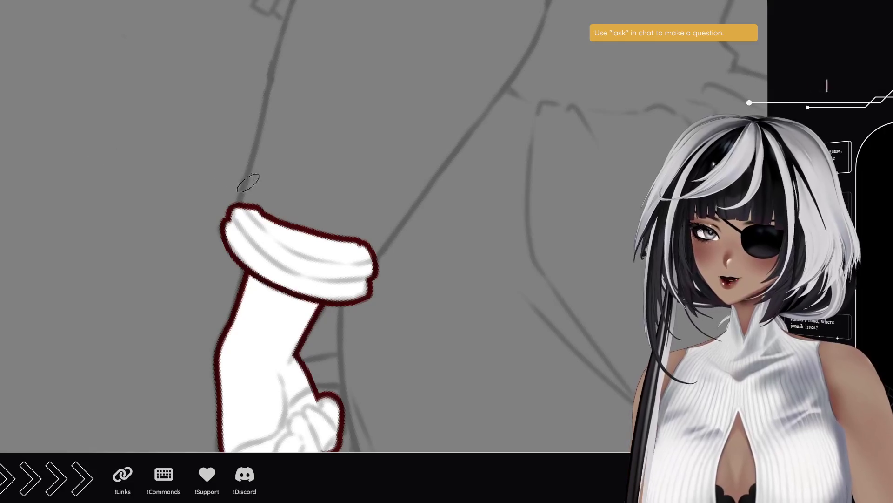
drag(274, 149, 270, 240)
mouse_move(235, 302)
mouse_down()
mouse_move(261, 268)
mouse_move(279, 122)
mouse_up()
key(ctrl+z)
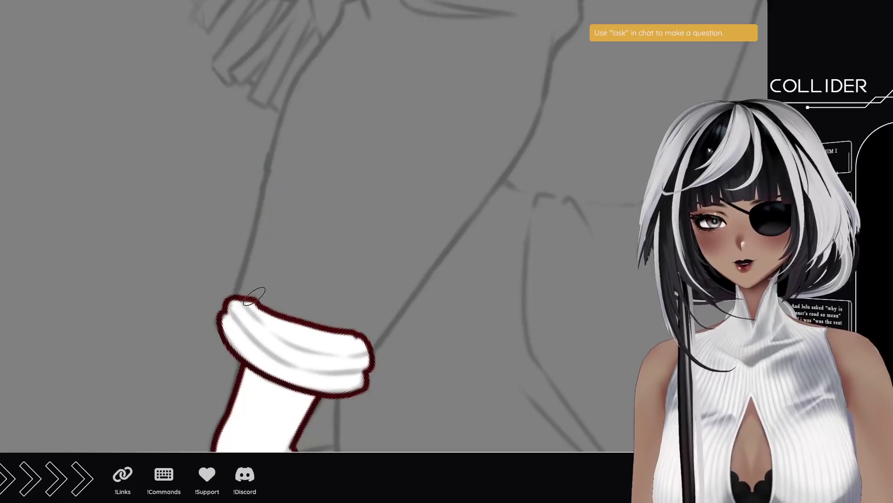
mouse_move(241, 298)
mouse_down()
mouse_move(267, 254)
mouse_move(319, 55)
mouse_up()
key(ctrl+z)
mouse_move(242, 297)
mouse_down()
mouse_move(280, 198)
mouse_move(302, 102)
mouse_move(365, 5)
mouse_up()
- Replace the upward stroke with a short white stroke and a long tail rising from the cuff
key(ctrl+z)
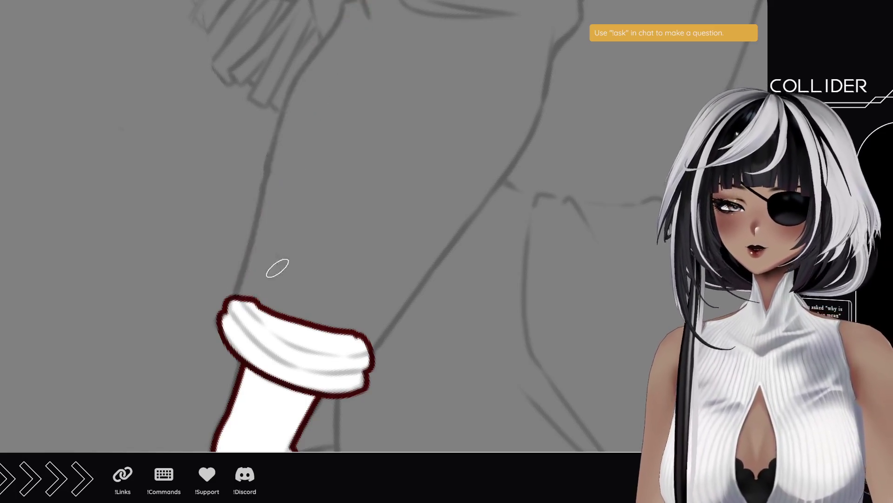
mouse_move(246, 295)
mouse_down()
mouse_move(289, 199)
mouse_move(304, 122)
mouse_up()
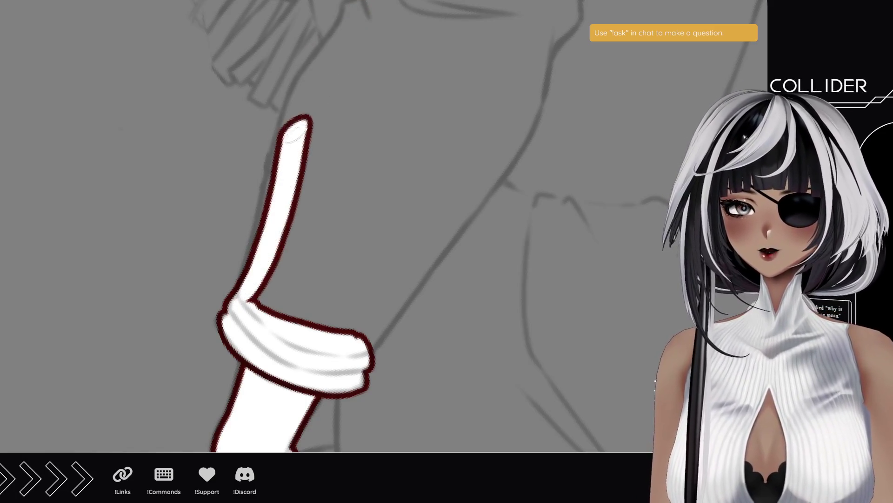
key(ctrl+z)
mouse_move(247, 293)
mouse_down()
mouse_move(289, 140)
mouse_move(359, 16)
mouse_move(399, 2)
mouse_up()
mouse_move(349, 205)
mouse_down()
mouse_move(373, 247)
mouse_move(377, 349)
mouse_up()
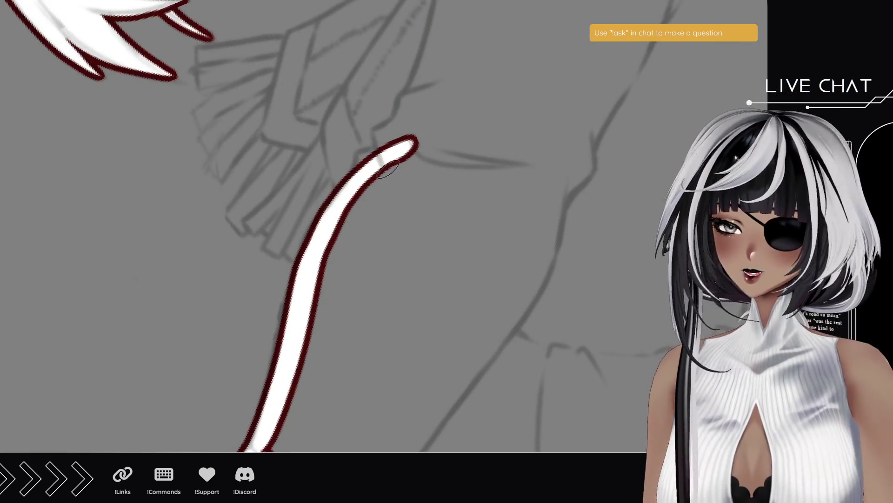
- Paint the bent top finger as a white shape with dark red outline
mouse_move(113, 134)
mouse_down()
mouse_move(92, 241)
mouse_move(165, 343)
mouse_up()
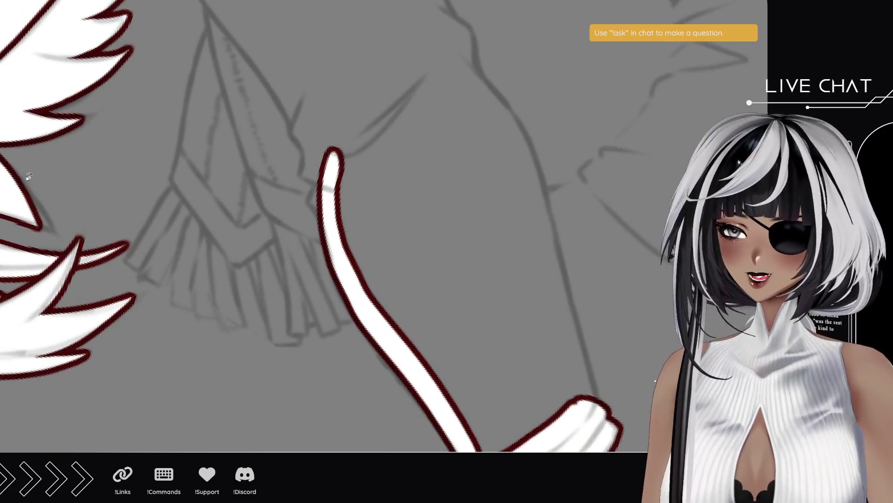
mouse_move(335, 210)
mouse_down()
mouse_move(321, 186)
mouse_move(335, 167)
mouse_move(335, 177)
mouse_move(316, 158)
mouse_move(338, 163)
mouse_move(314, 166)
mouse_move(304, 120)
mouse_move(314, 95)
mouse_move(361, 195)
mouse_up()
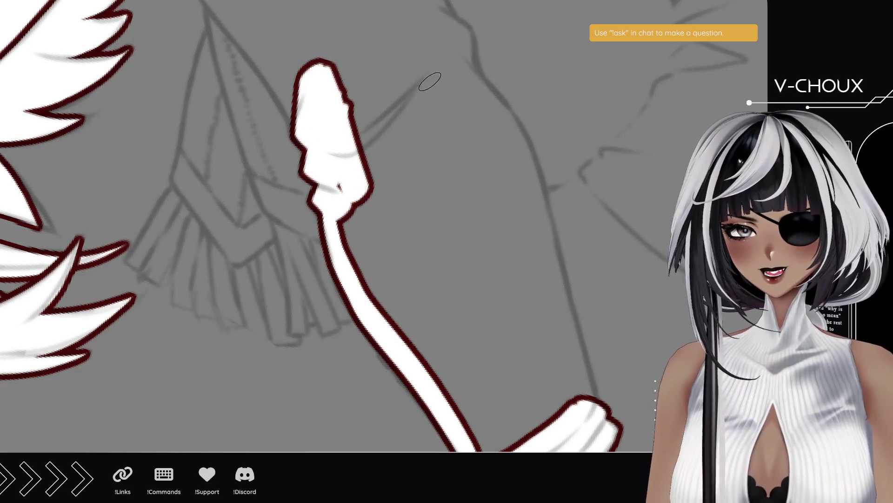
drag(433, 17, 465, 42)
key(ctrl+z)
mouse_move(419, 19)
mouse_down()
mouse_move(465, 51)
mouse_move(459, 93)
mouse_up()
scroll(455, 80, right, 5)
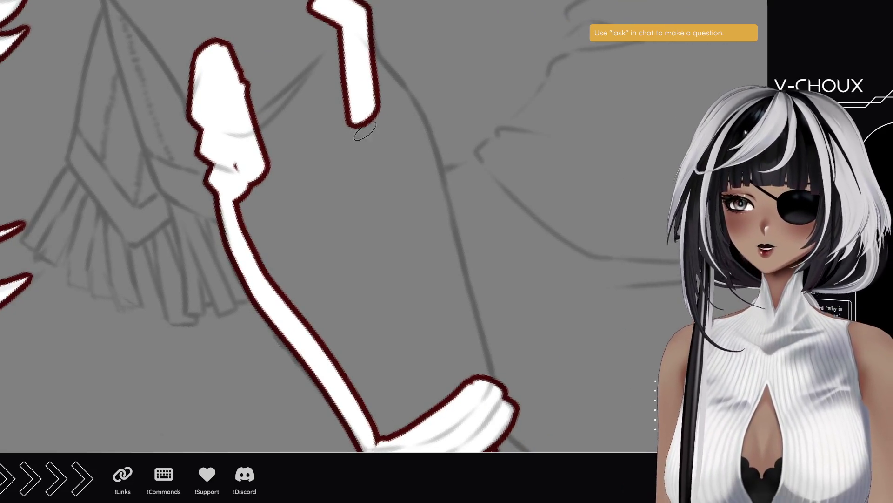
- Paint the arm white from the upper arm down to the hand, retrying the stroke length
drag(363, 52, 409, 109)
key(ctrl+z)
mouse_move(348, 50)
mouse_down()
mouse_move(396, 96)
mouse_move(446, 209)
mouse_move(486, 387)
mouse_up()
key(ctrl+z)
mouse_move(356, 49)
mouse_down()
mouse_move(424, 166)
mouse_move(468, 287)
mouse_move(474, 386)
mouse_up()
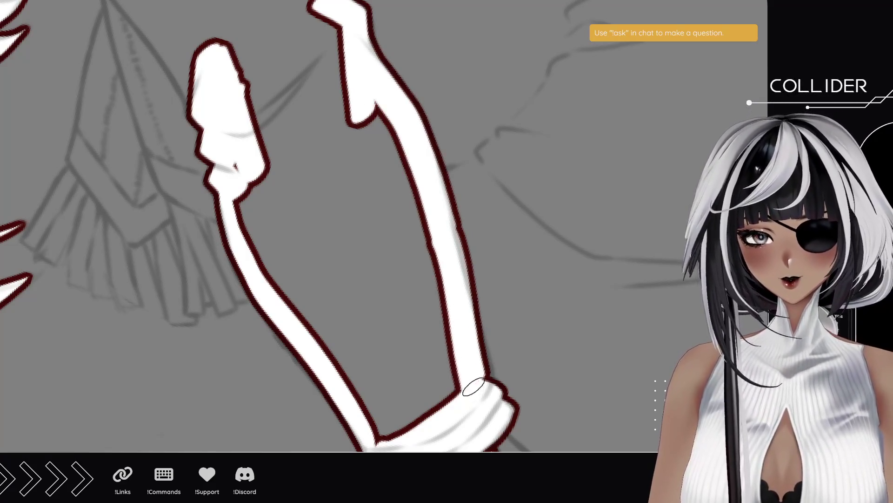
key(ctrl+z)
mouse_move(357, 45)
mouse_down()
mouse_move(405, 123)
mouse_move(470, 346)
mouse_move(463, 390)
mouse_up()
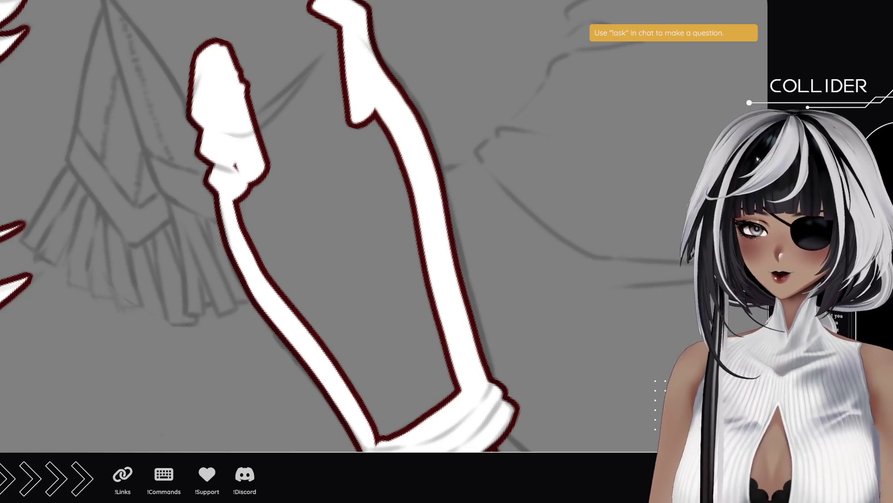
- Lay a long smooth white stroke along the arm and extend it downward
mouse_move(209, 109)
mouse_down()
mouse_move(379, 230)
mouse_move(375, 381)
mouse_up()
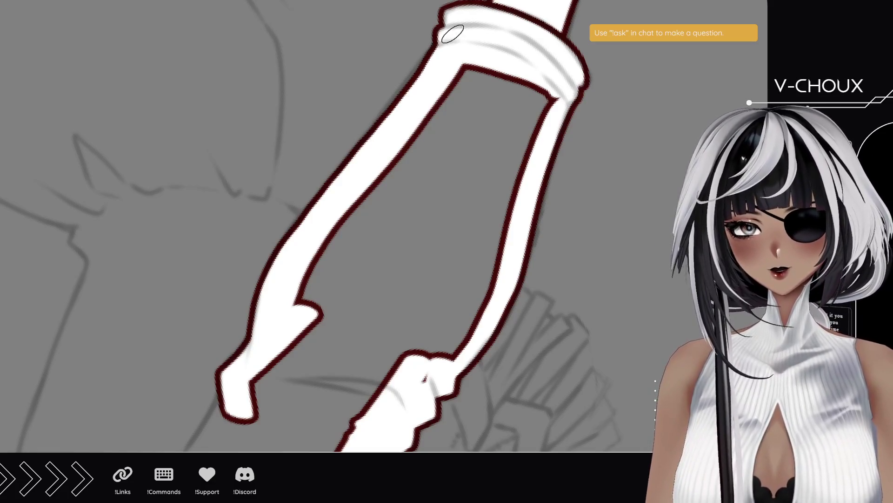
mouse_move(352, 345)
mouse_down()
mouse_move(347, 312)
mouse_move(429, 84)
mouse_up()
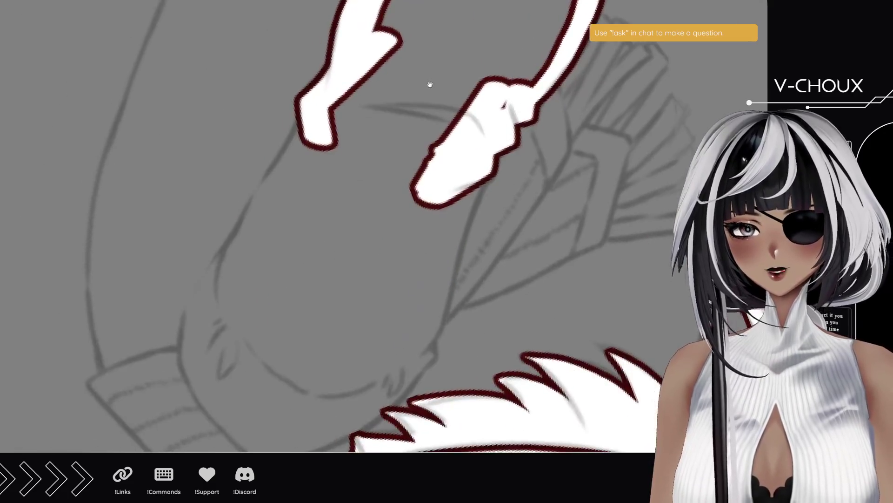
mouse_move(244, 428)
mouse_down()
mouse_move(187, 363)
mouse_move(242, 238)
mouse_move(338, 88)
mouse_up()
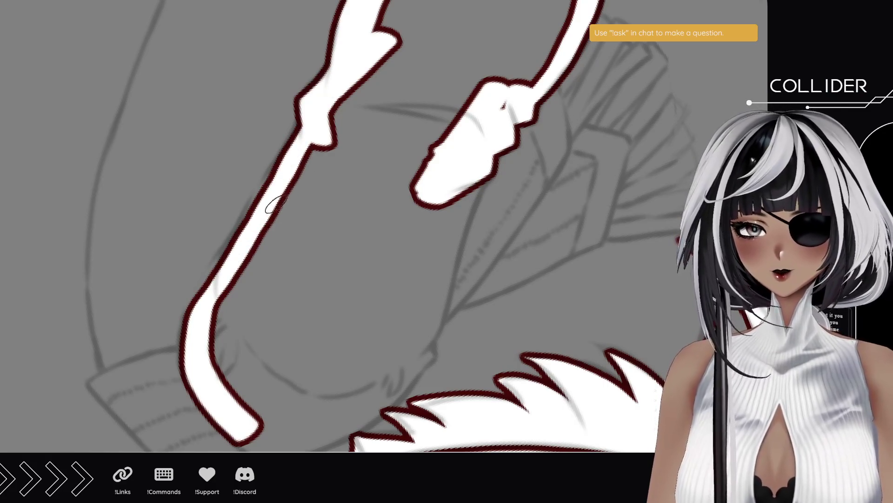
drag(220, 282, 359, 54)
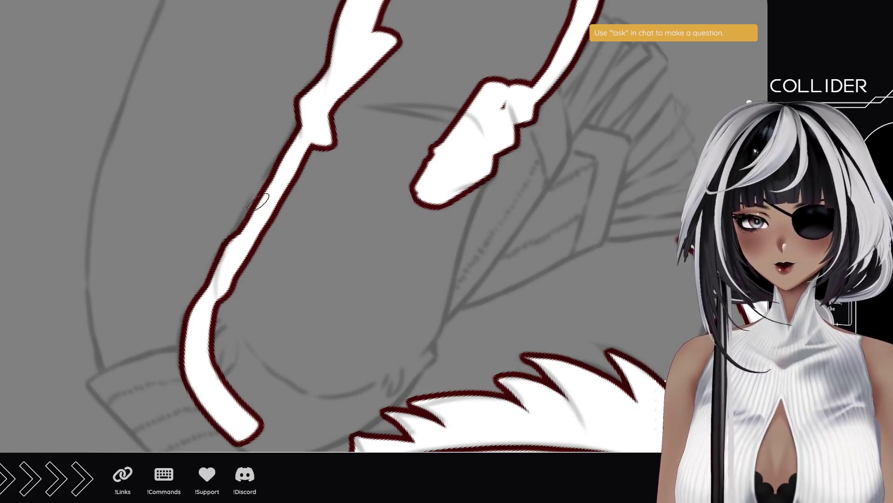
drag(287, 305, 249, 265)
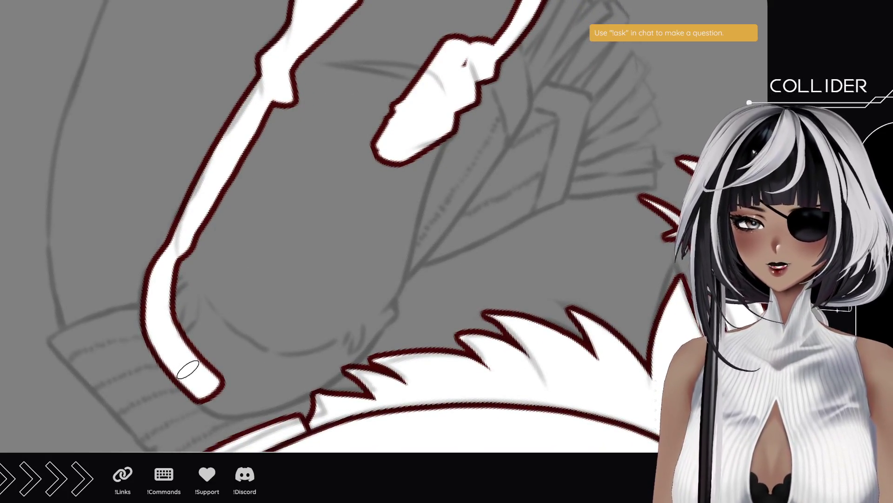
mouse_move(178, 358)
mouse_down()
mouse_move(235, 412)
mouse_move(280, 416)
mouse_move(387, 333)
mouse_up()
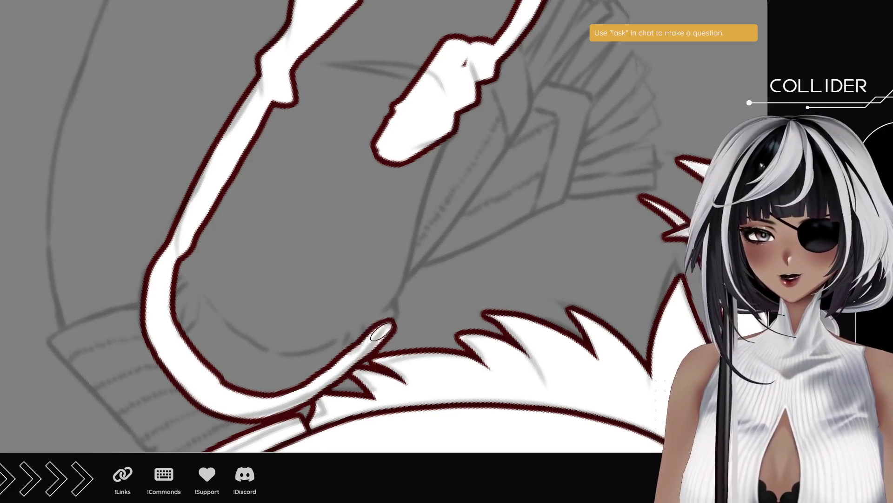
key(ctrl+z)
mouse_move(200, 380)
mouse_down()
mouse_move(226, 402)
mouse_move(280, 408)
mouse_move(335, 380)
mouse_move(389, 325)
mouse_move(446, 121)
mouse_up()
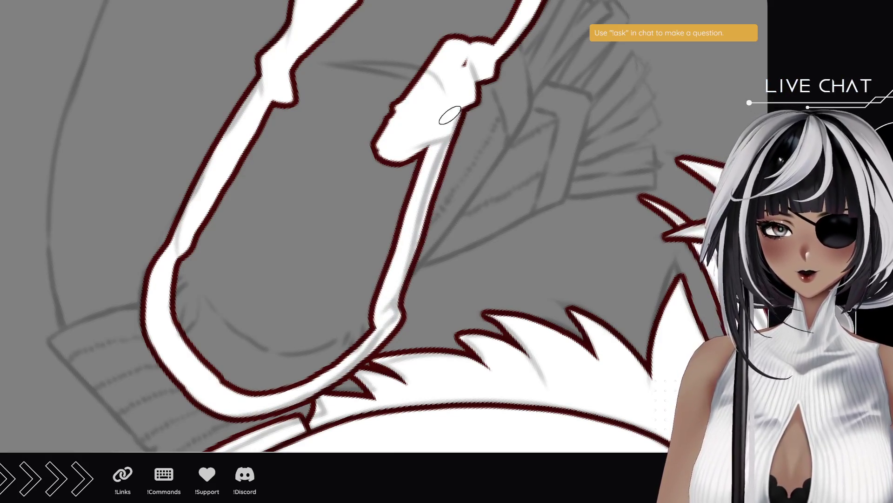
- Fill the arm's inner edge, the grey elbow gap and the forearm hole with white
mouse_move(182, 248)
mouse_down()
mouse_move(175, 330)
mouse_move(208, 363)
mouse_move(337, 350)
mouse_move(299, 375)
mouse_move(375, 319)
mouse_move(370, 336)
mouse_up()
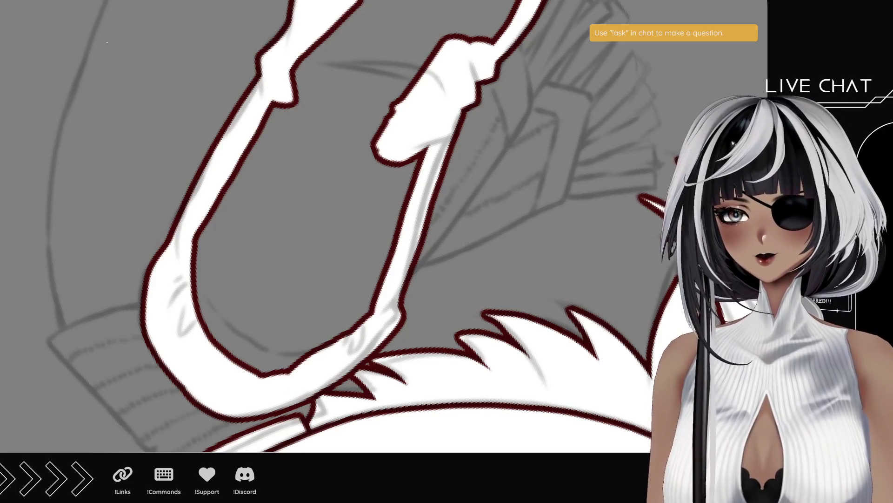
mouse_move(233, 191)
mouse_down()
mouse_move(218, 279)
mouse_move(265, 363)
mouse_move(308, 359)
mouse_up()
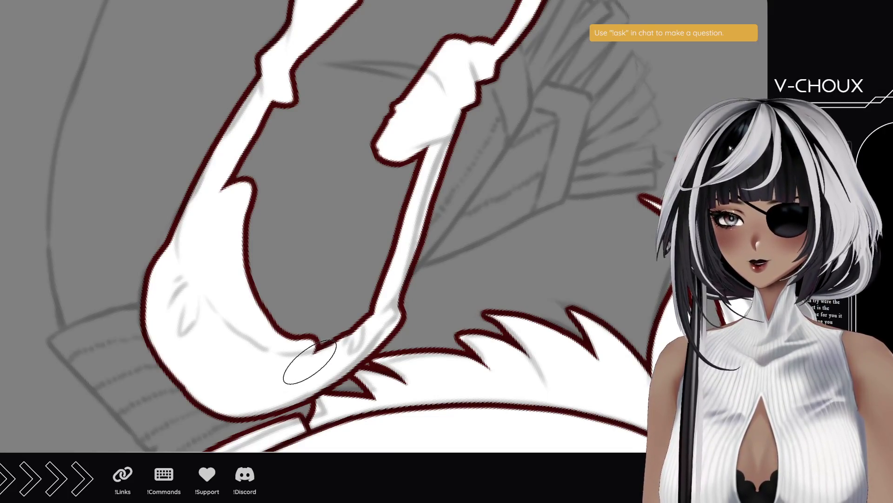
mouse_move(319, 359)
mouse_down()
mouse_move(253, 225)
mouse_move(250, 130)
mouse_move(286, 147)
mouse_move(321, 28)
mouse_move(415, 68)
mouse_move(385, 160)
mouse_move(391, 176)
mouse_move(369, 295)
mouse_move(329, 285)
mouse_move(339, 65)
mouse_move(319, 244)
mouse_move(351, 255)
mouse_move(359, 154)
mouse_move(313, 259)
mouse_move(286, 377)
mouse_up()
mouse_move(433, 18)
mouse_down()
mouse_move(499, 56)
mouse_move(455, 183)
mouse_move(438, 265)
mouse_move(391, 295)
mouse_move(285, 244)
mouse_move(309, 165)
mouse_move(341, 134)
mouse_move(324, 192)
mouse_move(409, 76)
mouse_move(405, 90)
mouse_move(456, 116)
mouse_move(400, 266)
mouse_move(371, 242)
mouse_move(373, 273)
mouse_up()
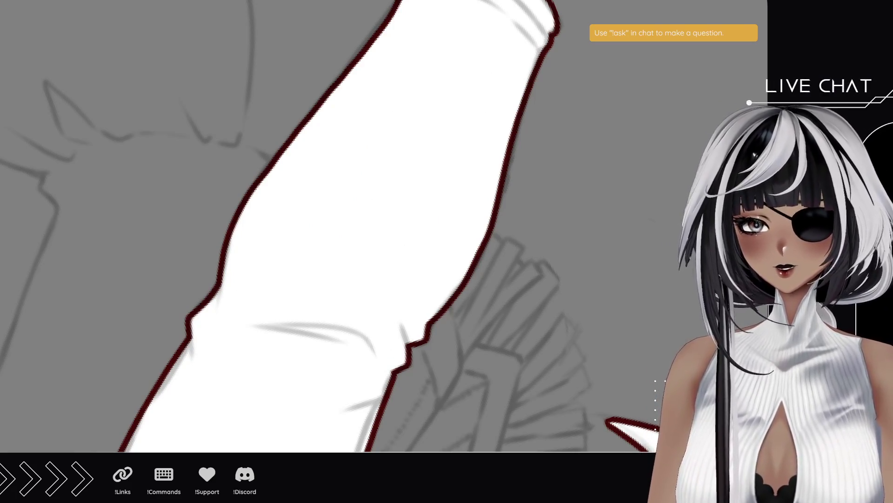
scroll(160, 288, down, 5)
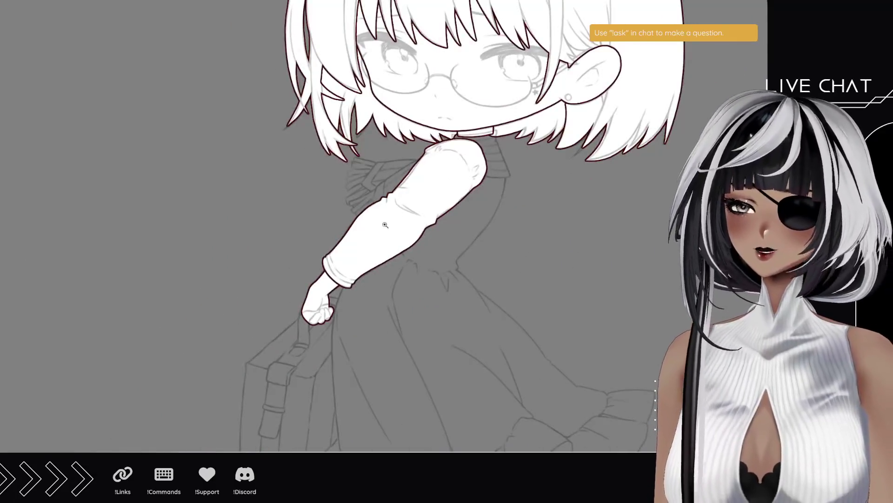
scroll(446, 160, up, 3)
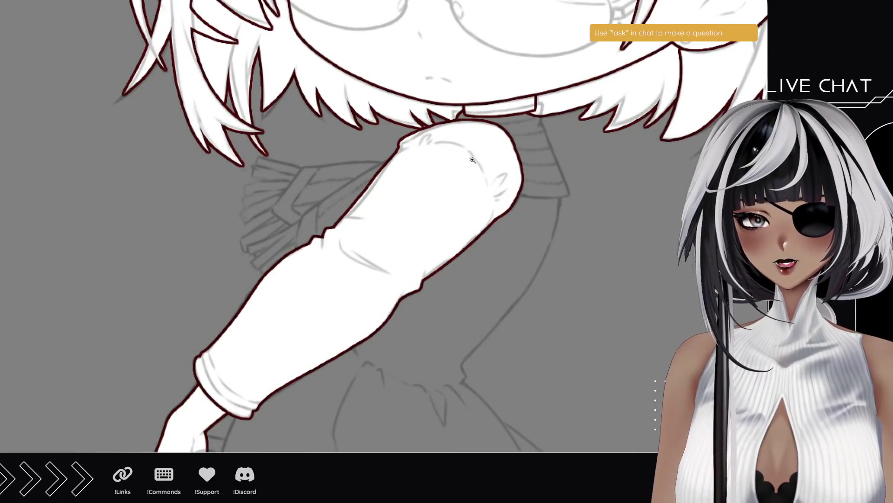
scroll(474, 149, up, 2)
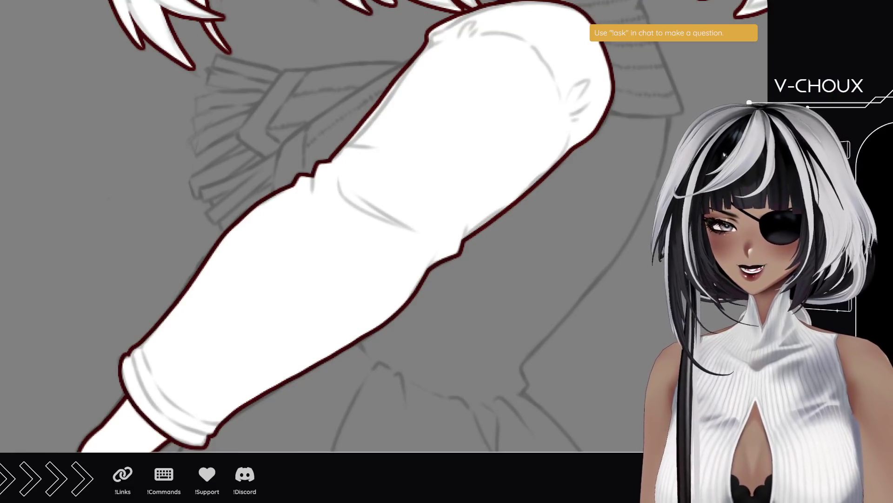
mouse_move(128, 141)
mouse_down()
mouse_move(200, 349)
mouse_move(10, 123)
mouse_up()
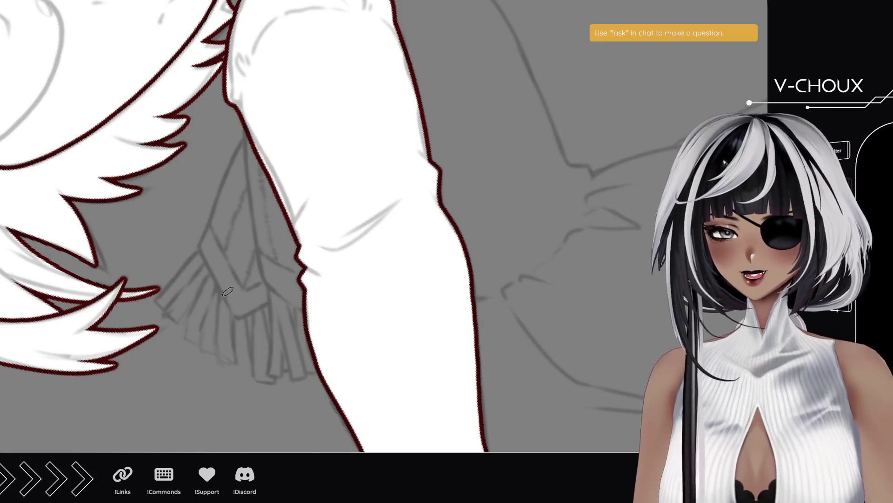
- Paint the scarf end beside the arm white up from its tip
mouse_move(239, 313)
mouse_down()
mouse_move(209, 242)
mouse_move(251, 135)
mouse_up()
key(ctrl+z)
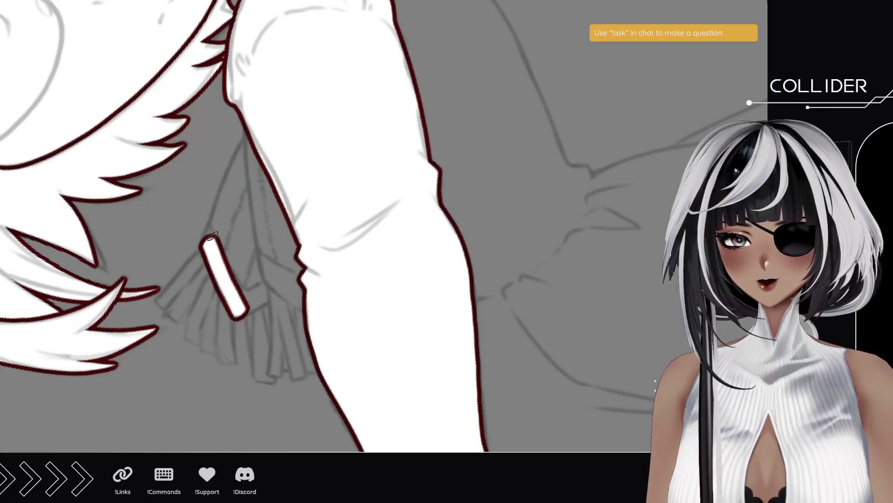
drag(208, 242, 251, 136)
mouse_move(239, 315)
mouse_down()
mouse_move(271, 296)
mouse_move(268, 275)
mouse_move(246, 300)
mouse_move(254, 305)
mouse_move(267, 282)
mouse_move(250, 258)
mouse_move(251, 291)
mouse_move(219, 232)
mouse_move(257, 138)
mouse_move(241, 224)
mouse_move(227, 241)
mouse_move(237, 260)
mouse_move(251, 235)
mouse_move(286, 272)
mouse_move(252, 206)
mouse_move(284, 233)
mouse_move(254, 163)
mouse_move(273, 188)
mouse_up()
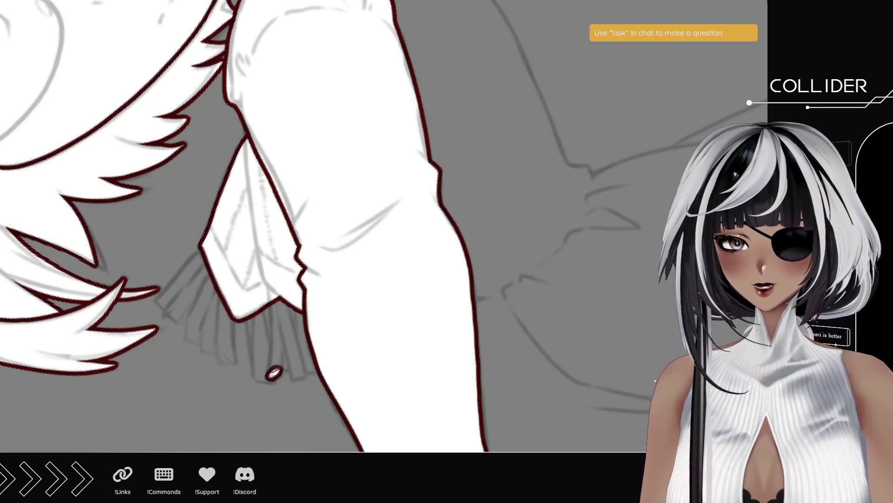
- Draw a row of white fringe strands below the scarf end, working leftward
drag(271, 371, 287, 343)
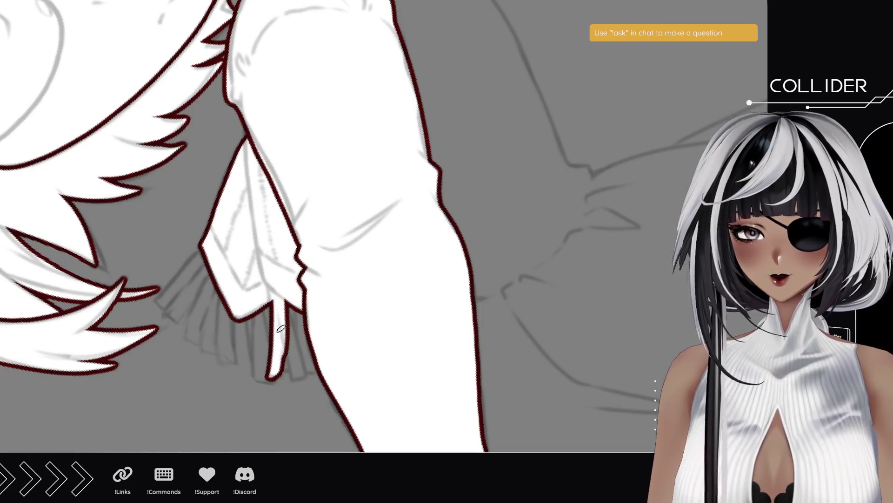
drag(295, 374, 288, 289)
drag(311, 369, 317, 379)
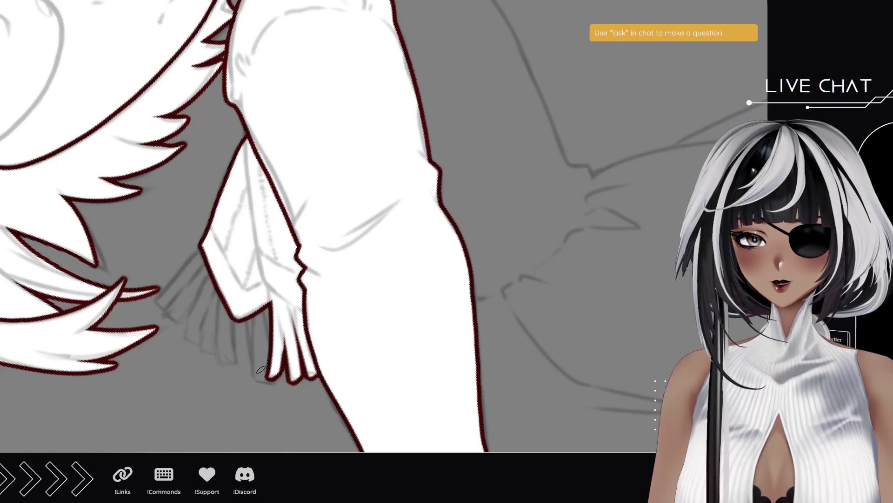
drag(269, 358, 258, 307)
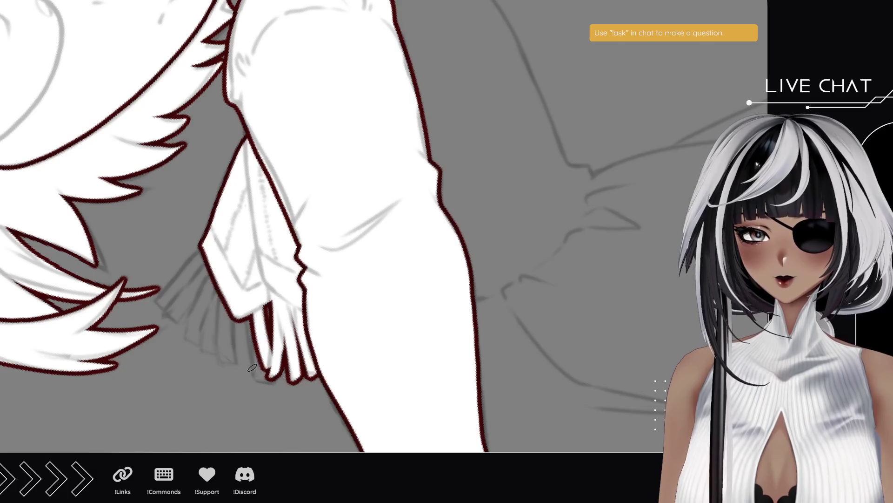
drag(251, 372, 244, 316)
key(ctrl+z)
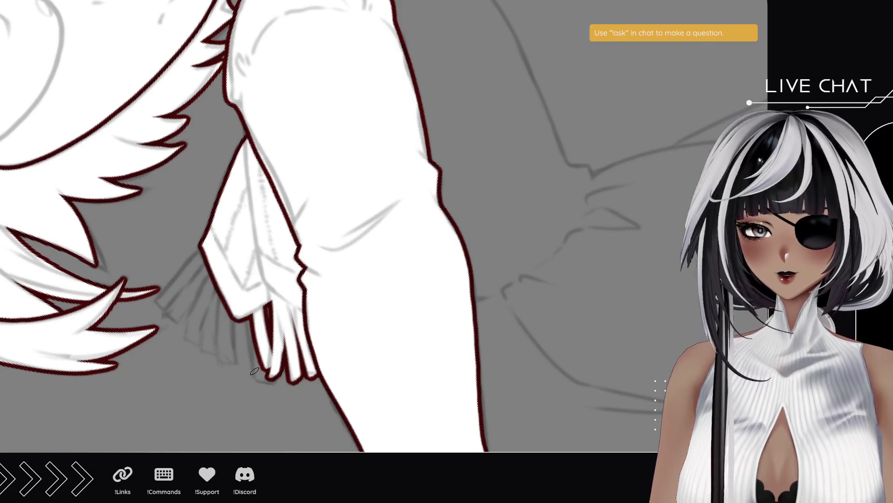
drag(255, 372, 242, 317)
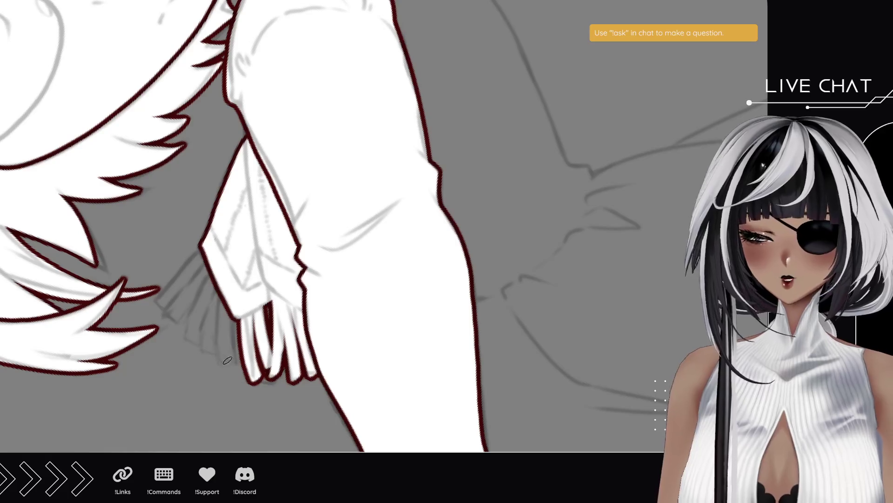
drag(232, 387, 238, 302)
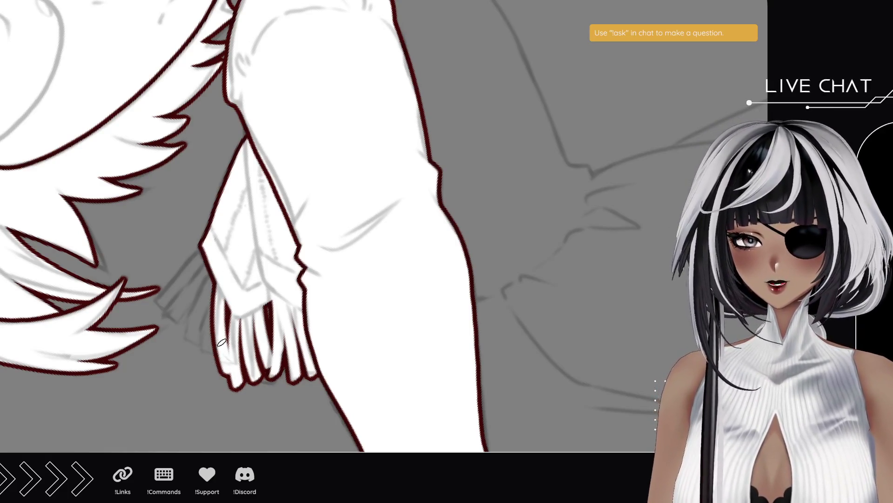
mouse_move(210, 365)
mouse_down()
mouse_move(204, 270)
mouse_move(203, 328)
mouse_up()
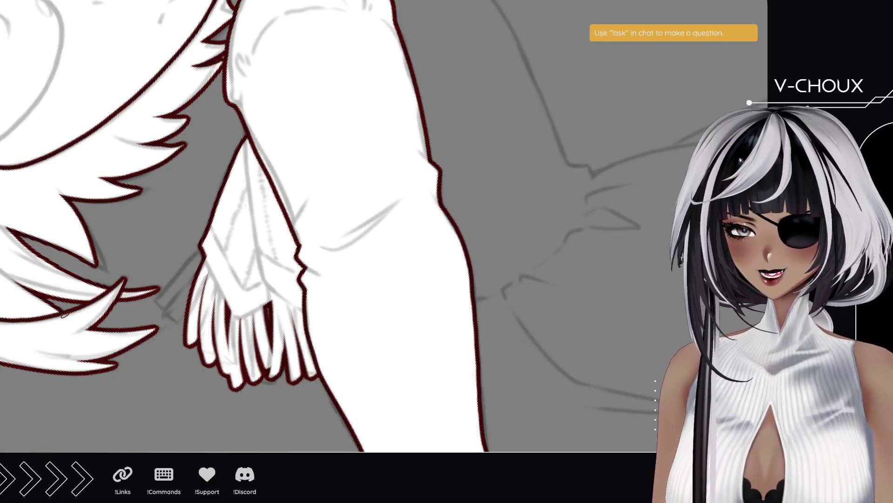
drag(235, 338, 220, 250)
- Ink a dark red spike stroke, redrawing it more cleanly
mouse_move(228, 188)
mouse_down()
mouse_move(241, 149)
mouse_move(243, 218)
mouse_up()
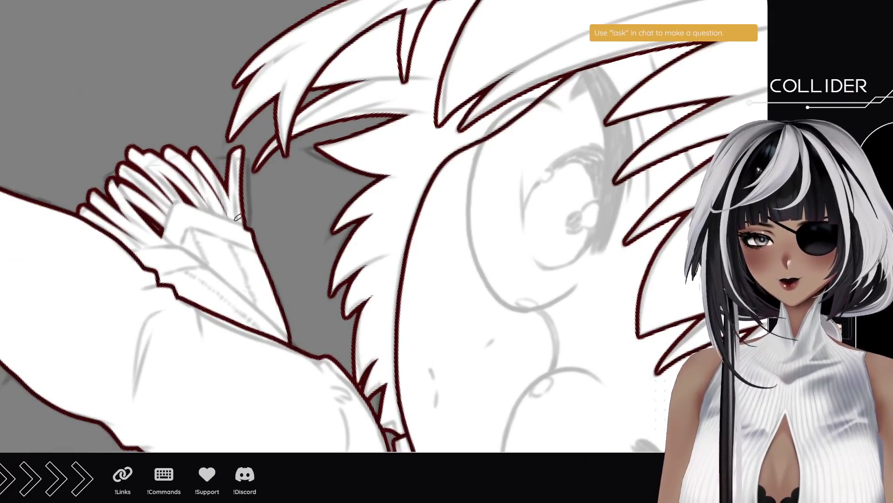
drag(240, 158, 249, 230)
drag(241, 192, 236, 160)
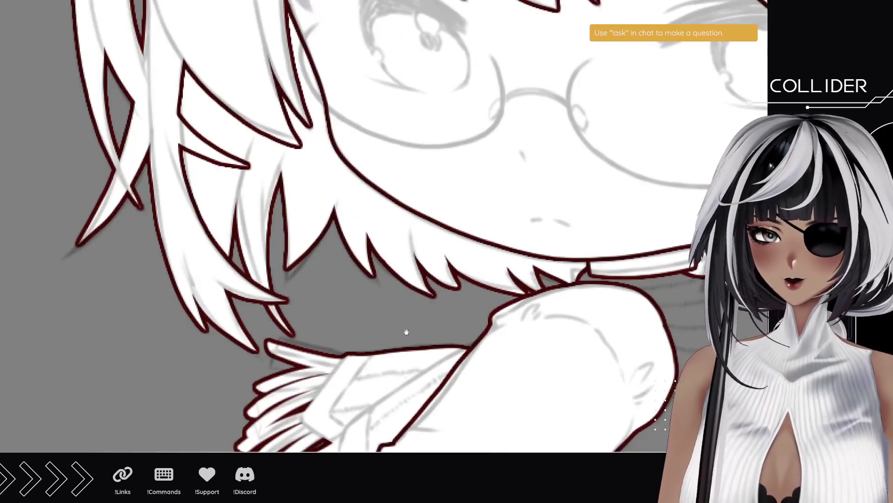
- Outline the collar edge in dark red, fill it white, and add another white collar piece
drag(404, 329, 94, 252)
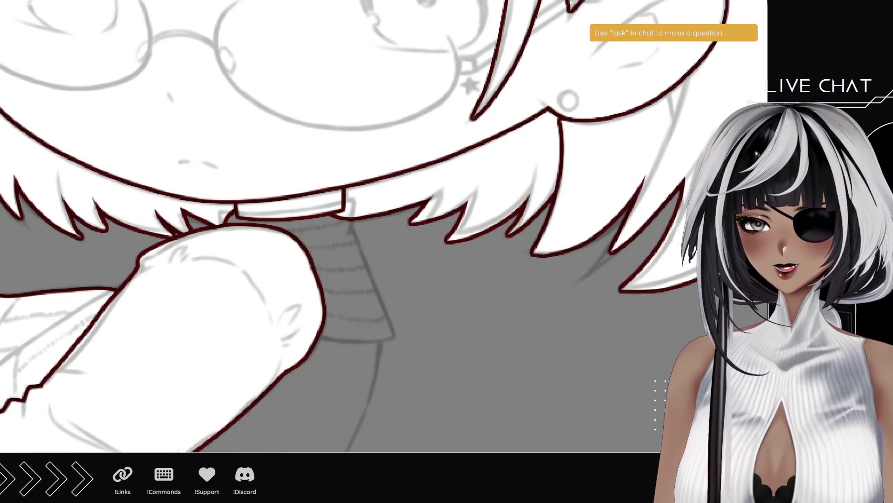
mouse_move(218, 348)
mouse_down()
mouse_move(275, 265)
mouse_move(247, 229)
mouse_move(244, 261)
mouse_move(144, 225)
mouse_up()
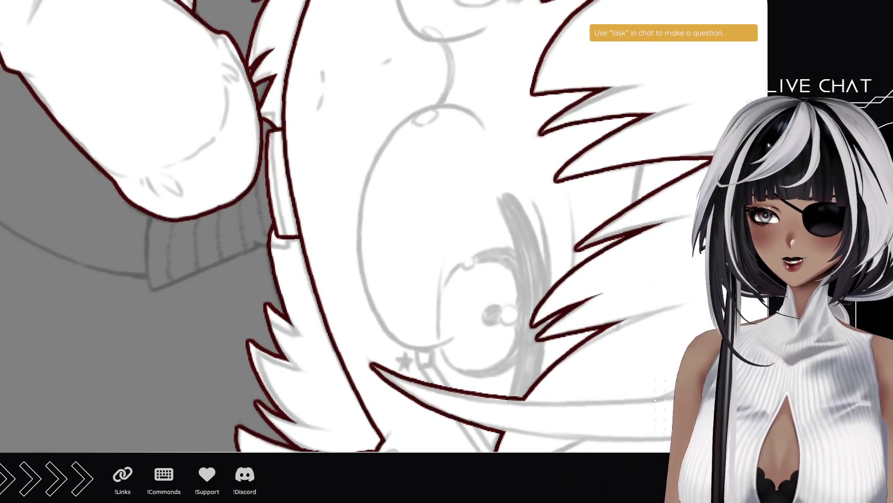
mouse_move(282, 240)
mouse_down()
mouse_move(269, 116)
mouse_move(262, 125)
mouse_up()
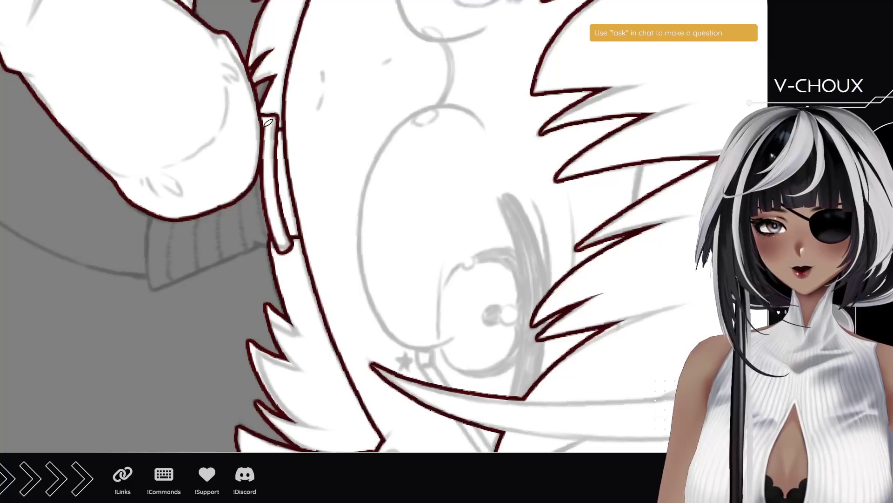
mouse_move(270, 244)
mouse_down()
mouse_move(262, 139)
mouse_move(268, 227)
mouse_move(260, 154)
mouse_up()
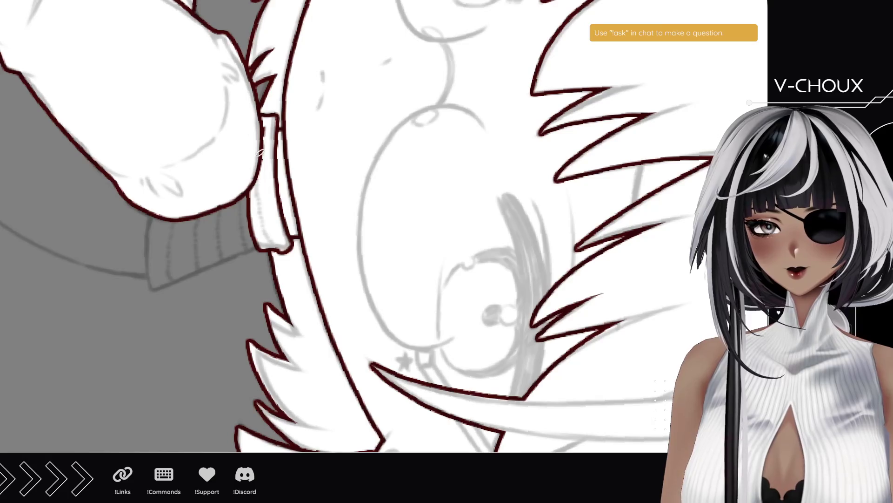
drag(157, 286, 150, 218)
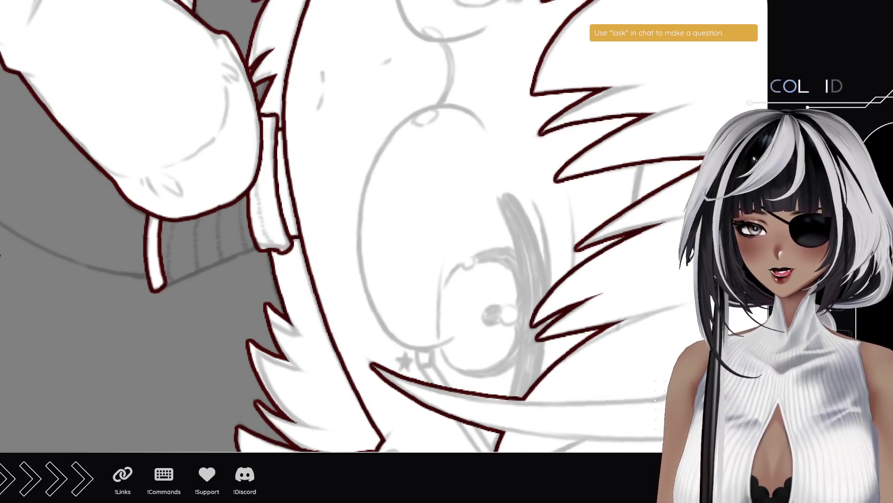
drag(207, 354, 194, 268)
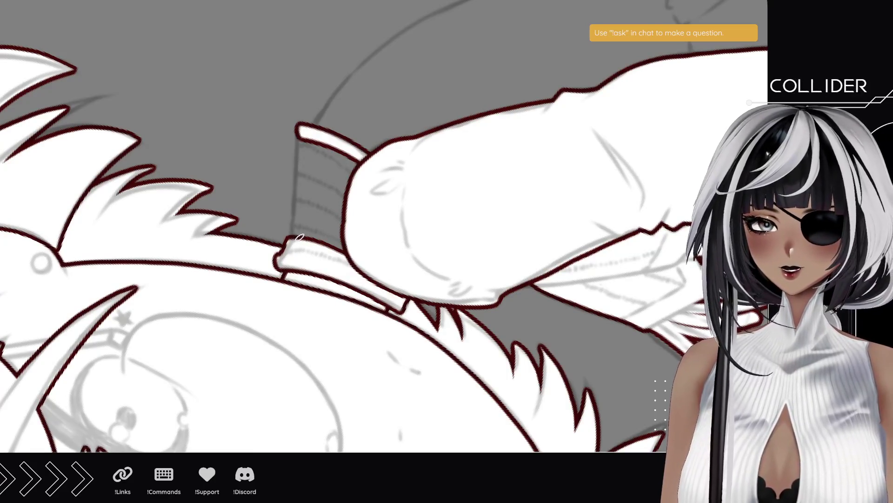
- Outline the collar's ribbing edge and inner left edge in dark red
drag(295, 234, 305, 131)
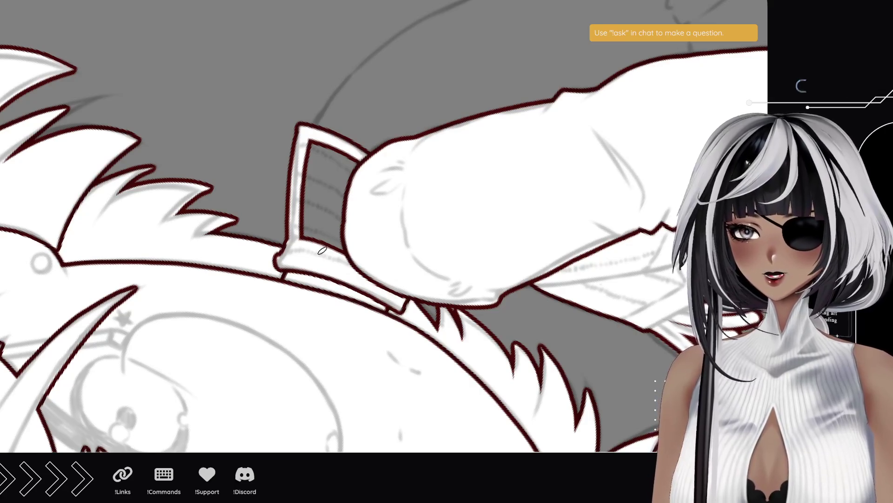
mouse_move(307, 242)
mouse_down()
mouse_move(310, 140)
mouse_move(372, 175)
mouse_move(366, 195)
mouse_move(328, 193)
mouse_move(314, 217)
mouse_move(313, 144)
mouse_move(315, 239)
mouse_move(343, 255)
mouse_move(347, 202)
mouse_up()
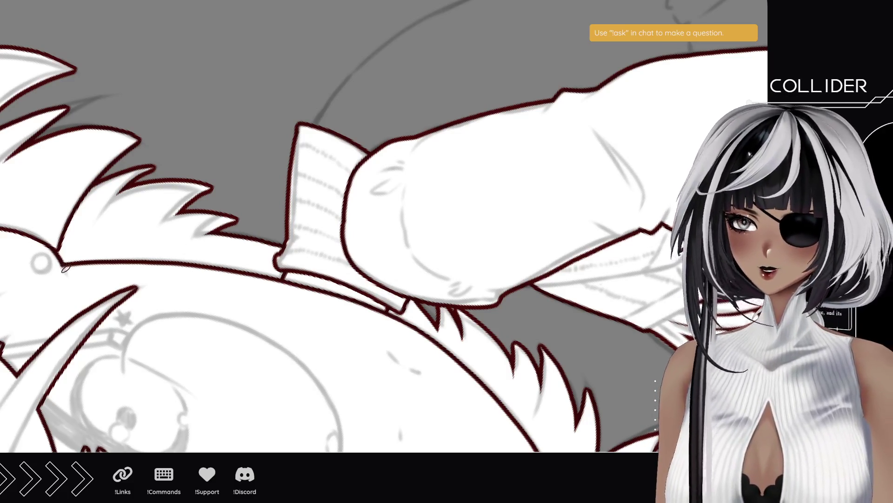
- Zoom in on the arm, flip the canvas upside down, and brush a short white stroke below the cuff
scroll(157, 302, down, 5)
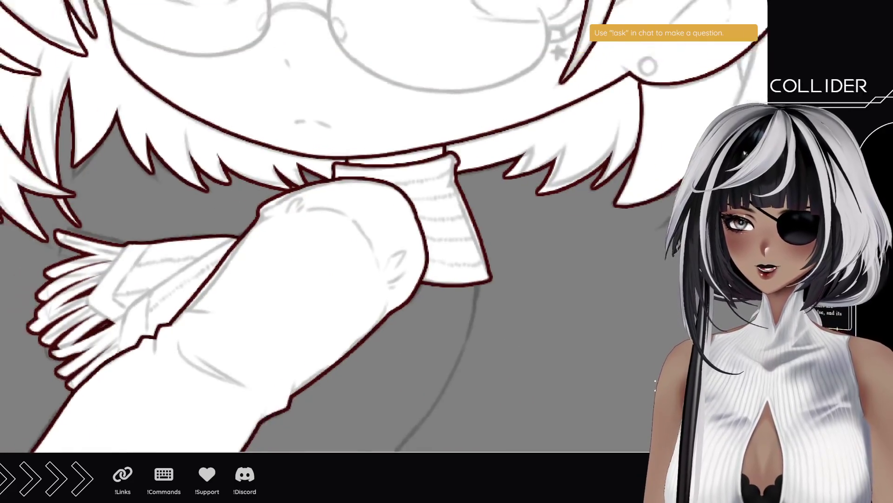
scroll(267, 285, down, 5)
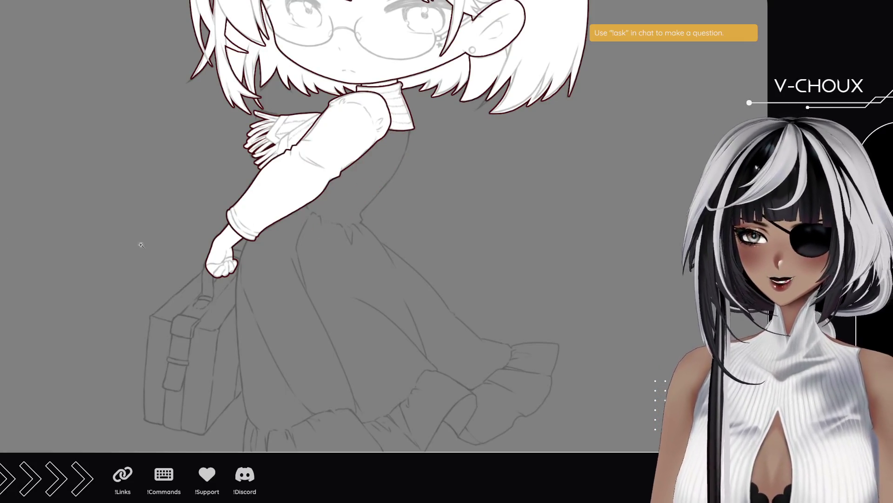
click(340, 215)
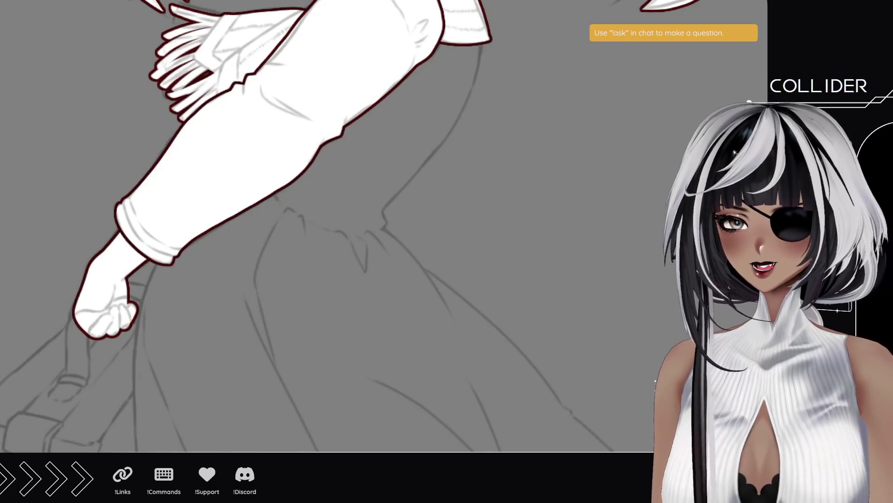
mouse_move(323, 52)
mouse_down()
mouse_move(542, 135)
mouse_move(524, 342)
mouse_move(402, 312)
mouse_move(380, 266)
mouse_up()
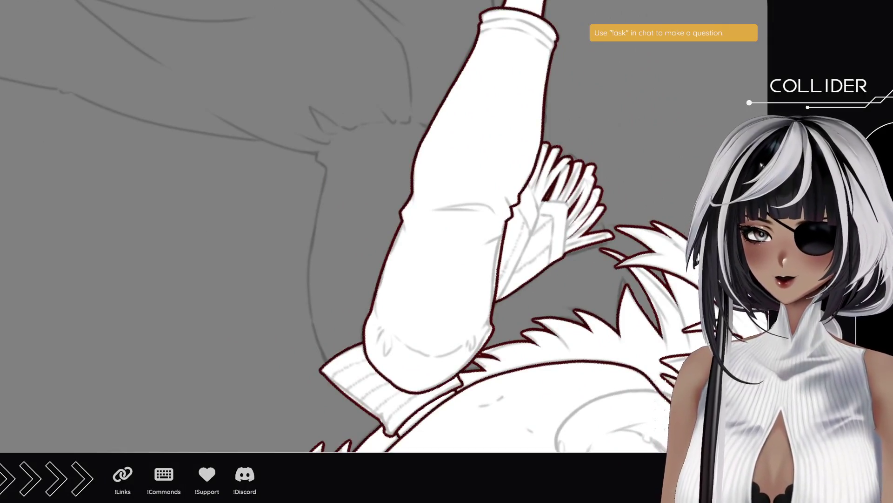
mouse_move(350, 343)
mouse_down()
mouse_move(337, 275)
mouse_move(358, 149)
mouse_up()
key(ctrl+z)
mouse_move(348, 353)
mouse_down()
mouse_move(339, 301)
mouse_move(344, 195)
mouse_move(358, 130)
mouse_up()
- Paint a long white stroke down the dress side ending in a nub, then another up from the base
key(ctrl+z)
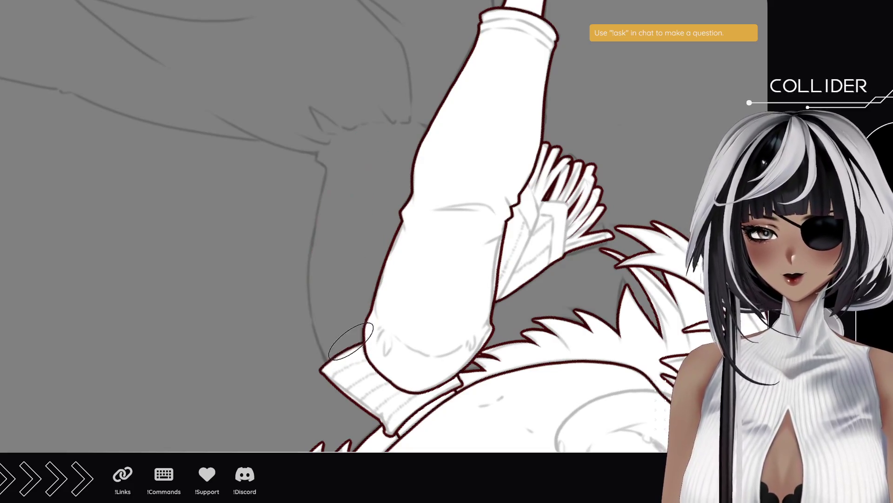
mouse_move(346, 353)
mouse_down()
mouse_move(332, 233)
mouse_move(354, 142)
mouse_move(345, 144)
mouse_up()
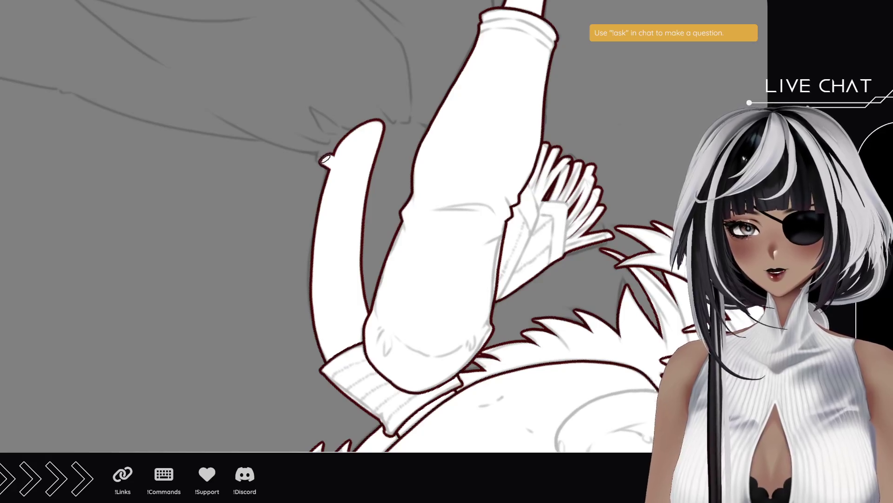
mouse_move(318, 157)
mouse_down()
mouse_move(325, 143)
mouse_move(331, 159)
mouse_up()
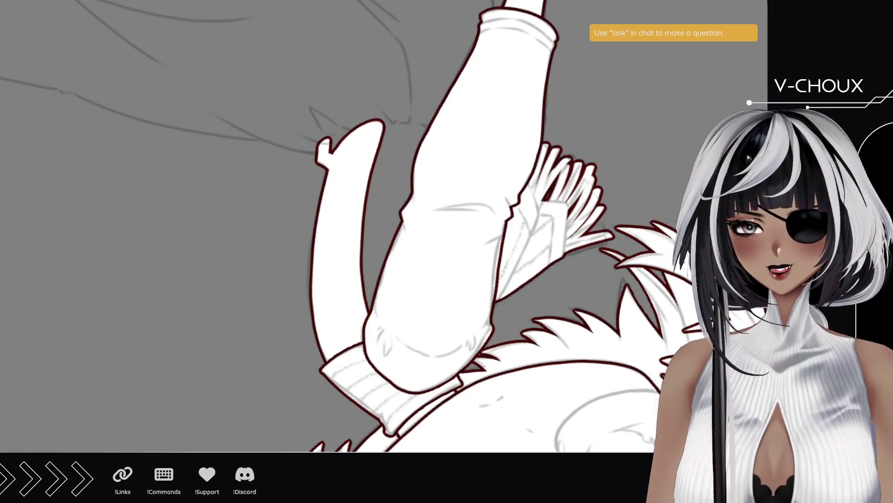
mouse_move(239, 317)
mouse_down()
mouse_move(168, 259)
mouse_move(301, 134)
mouse_move(194, 355)
mouse_move(189, 308)
mouse_up()
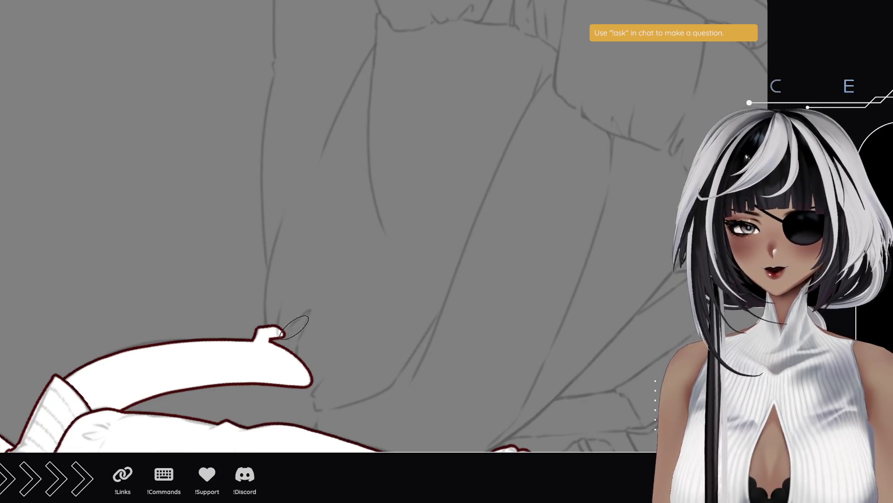
drag(279, 332, 317, 175)
- Replace the too-short white stroke with a tall outlined stroke reaching toward the skirt hem
key(ctrl+z)
mouse_move(285, 314)
mouse_down()
mouse_move(295, 219)
mouse_move(336, 156)
mouse_up()
drag(278, 161, 258, 230)
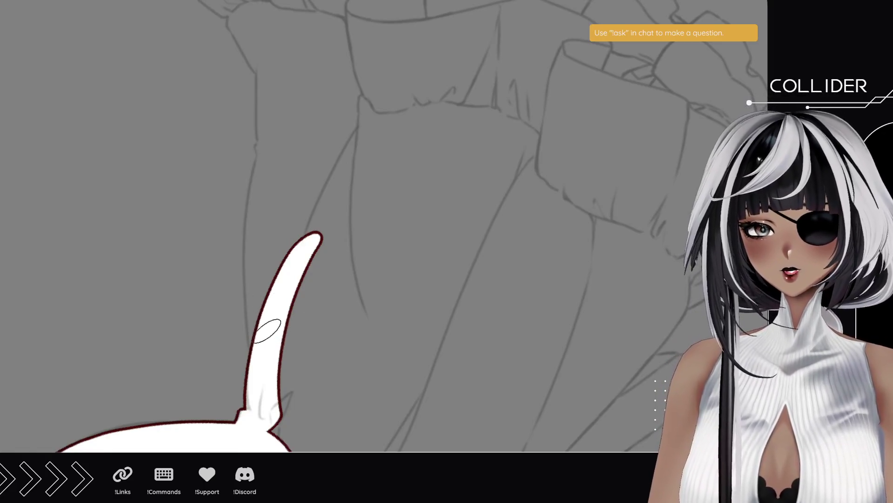
drag(268, 353, 308, 60)
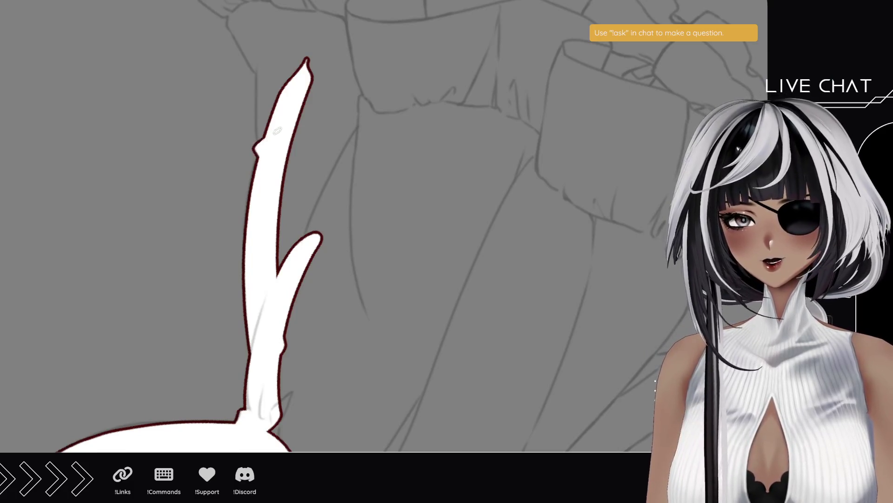
- Add a shorter branch and a diagonal white branch, then touch up the upper stroke
drag(263, 144, 285, 15)
key(ctrl+z)
drag(261, 150, 274, 30)
drag(263, 68, 285, 297)
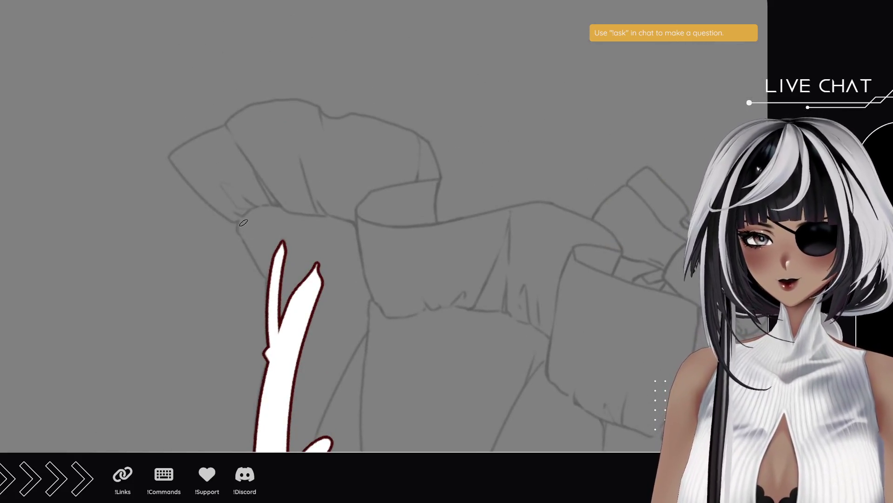
drag(243, 222, 292, 307)
mouse_move(175, 155)
mouse_down()
mouse_move(240, 222)
mouse_move(171, 152)
mouse_up()
key(ctrl+z)
drag(196, 181, 231, 212)
- Rotate the canvas clockwise until the white stroke lies horizontal
mouse_move(146, 291)
mouse_down()
mouse_move(141, 229)
mouse_move(163, 255)
mouse_up()
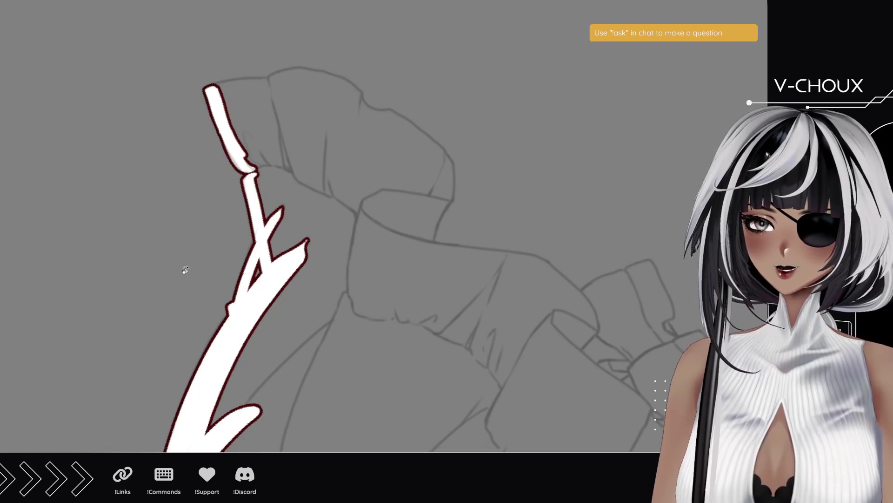
drag(136, 225, 140, 219)
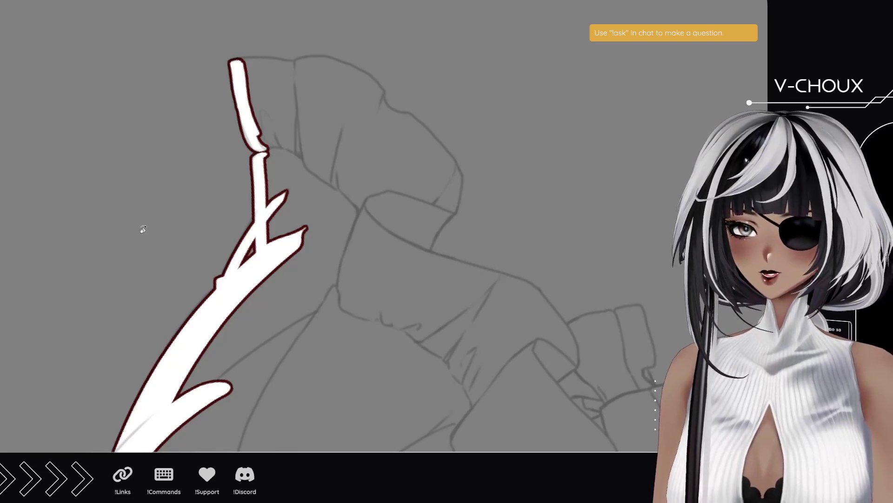
drag(140, 158, 140, 207)
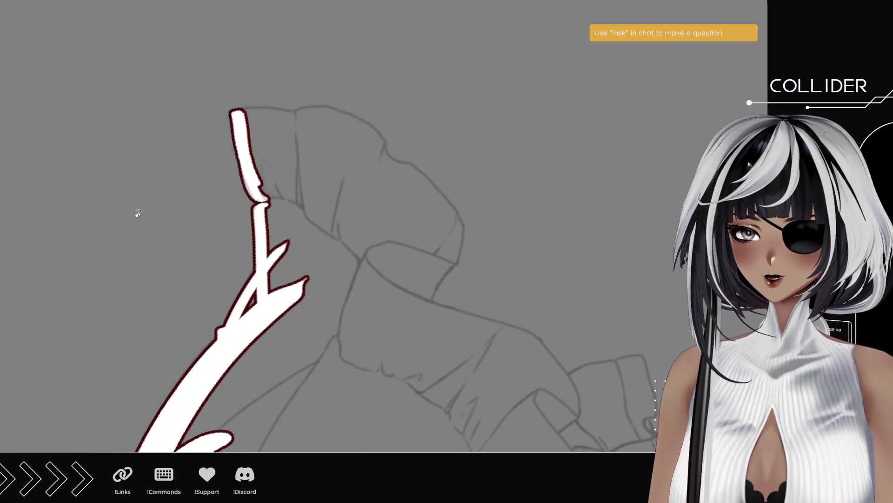
mouse_move(140, 239)
mouse_down()
mouse_move(131, 199)
mouse_move(120, 254)
mouse_up()
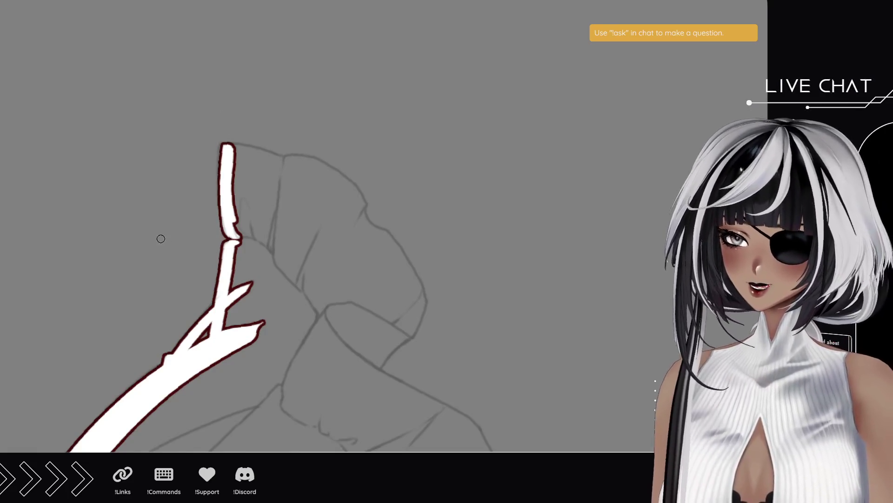
mouse_move(82, 261)
mouse_down()
mouse_move(397, 375)
mouse_move(326, 361)
mouse_move(319, 383)
mouse_move(282, 345)
mouse_up()
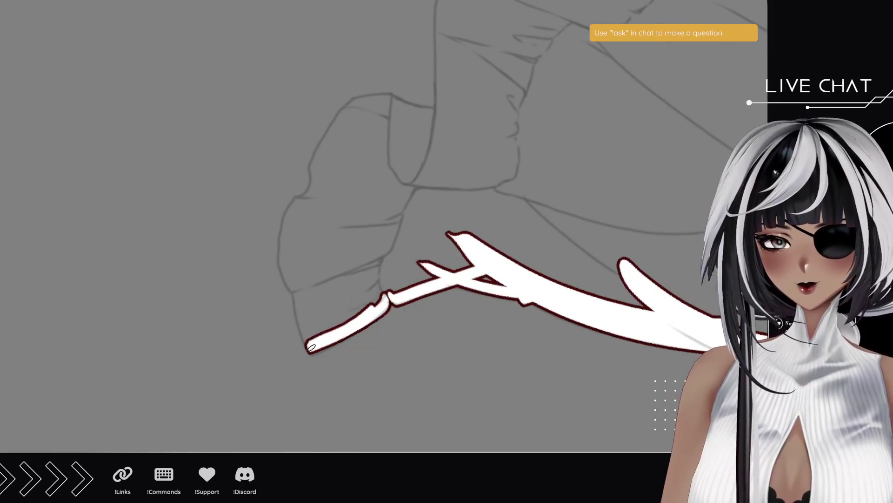
- Extend the white stroke along the ruffle hem and redraw the rising left branch until it fits
mouse_move(312, 347)
mouse_down()
mouse_move(303, 257)
mouse_move(289, 278)
mouse_move(285, 221)
mouse_move(302, 194)
mouse_move(347, 161)
mouse_up()
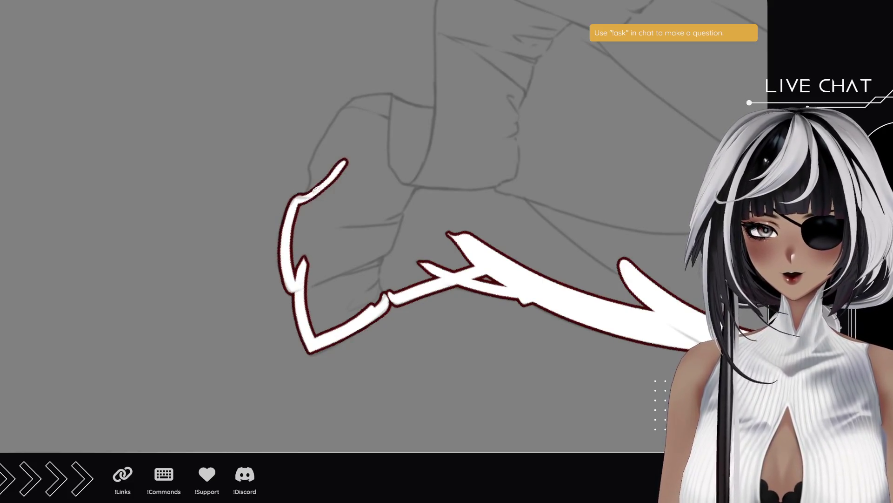
mouse_move(307, 194)
mouse_down()
mouse_move(334, 135)
mouse_move(359, 110)
mouse_up()
key(ctrl+z)
drag(311, 169, 357, 108)
key(ctrl+z)
key(ctrl+z)
drag(311, 170, 361, 101)
key(ctrl+z)
drag(318, 163, 348, 112)
key(ctrl+z)
drag(311, 162, 361, 98)
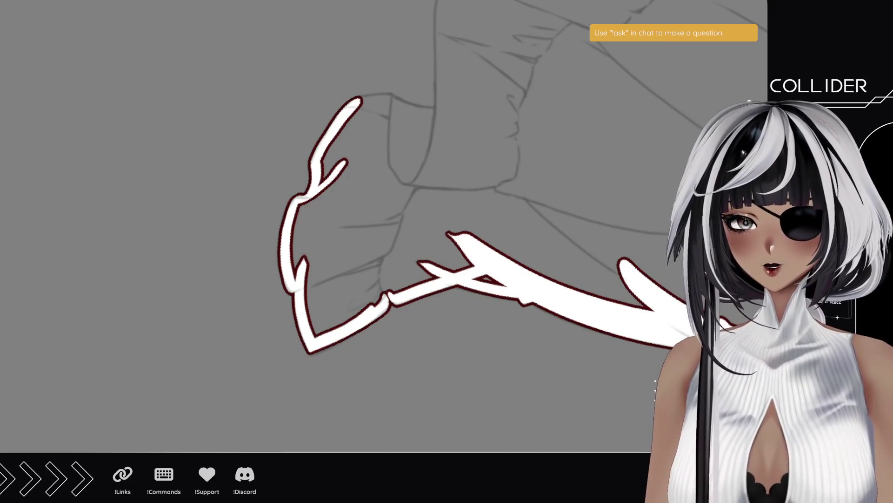
- Paint an upright white outlined stroke along the next hem section
mouse_move(182, 122)
mouse_down()
mouse_move(214, 123)
mouse_move(275, 372)
mouse_up()
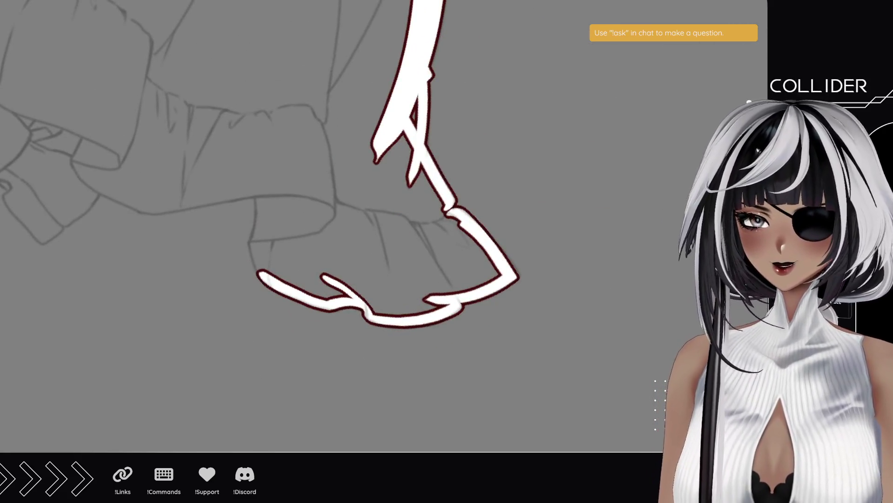
mouse_move(263, 274)
mouse_down()
mouse_move(252, 245)
mouse_move(263, 226)
mouse_up()
mouse_move(263, 176)
mouse_down()
mouse_move(258, 233)
mouse_move(263, 172)
mouse_up()
mouse_move(123, 217)
mouse_down()
mouse_move(224, 244)
mouse_move(275, 269)
mouse_up()
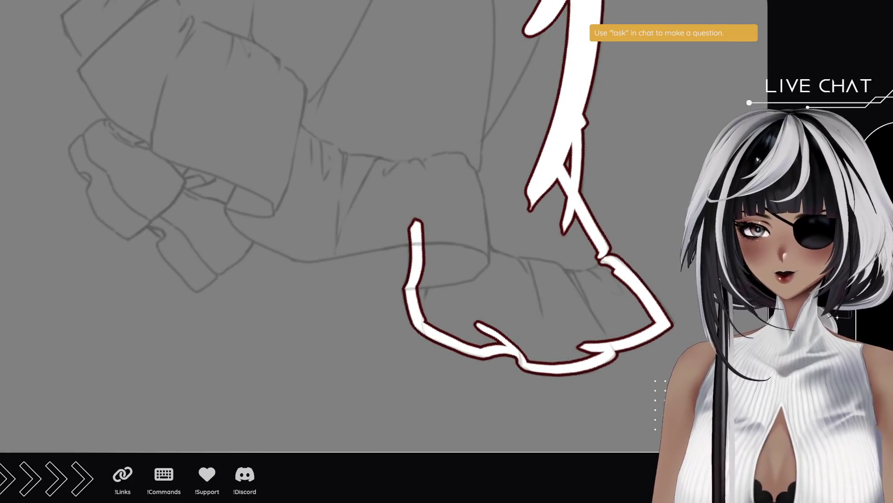
mouse_move(250, 374)
mouse_down()
mouse_move(175, 295)
mouse_move(300, 269)
mouse_move(228, 347)
mouse_up()
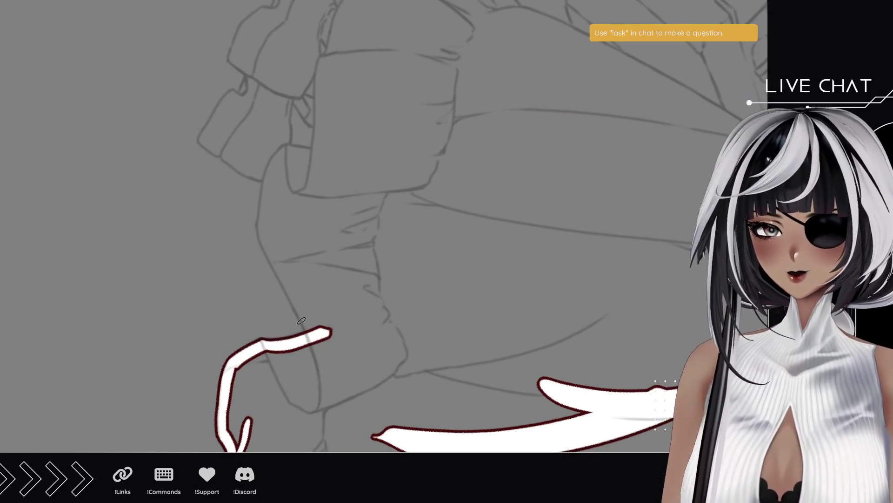
- Paint white strap strokes from the hand to their tip and along the arm outline
mouse_move(317, 340)
mouse_down()
mouse_move(260, 228)
mouse_move(263, 189)
mouse_move(286, 150)
mouse_up()
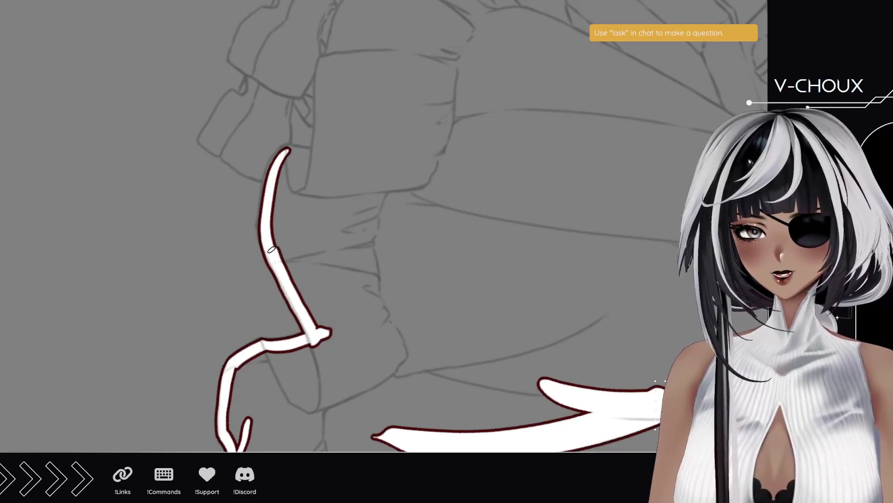
mouse_move(288, 289)
mouse_down()
mouse_move(264, 244)
mouse_move(262, 205)
mouse_move(281, 153)
mouse_move(331, 160)
mouse_move(297, 117)
mouse_move(300, 99)
mouse_move(331, 117)
mouse_move(309, 93)
mouse_move(298, 161)
mouse_move(307, 153)
mouse_move(326, 168)
mouse_up()
scroll(321, 154, up, 4)
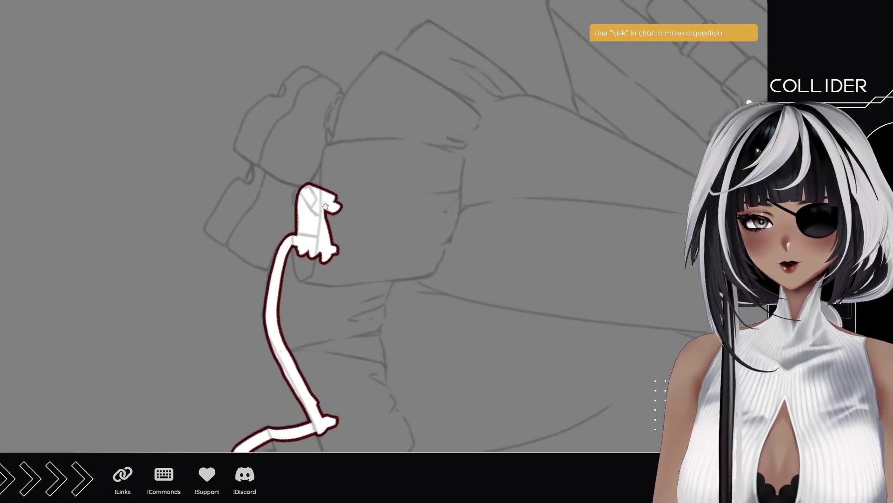
mouse_move(324, 200)
mouse_down()
mouse_move(330, 144)
mouse_move(371, 145)
mouse_up()
mouse_move(140, 125)
mouse_down()
mouse_move(104, 226)
mouse_move(138, 299)
mouse_move(137, 286)
mouse_up()
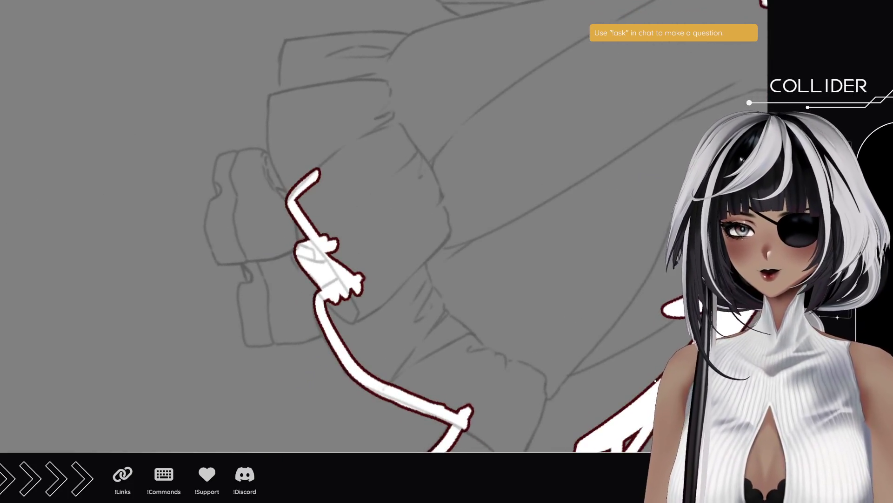
mouse_move(292, 185)
mouse_down()
mouse_move(273, 144)
mouse_move(269, 100)
mouse_move(419, 80)
mouse_up()
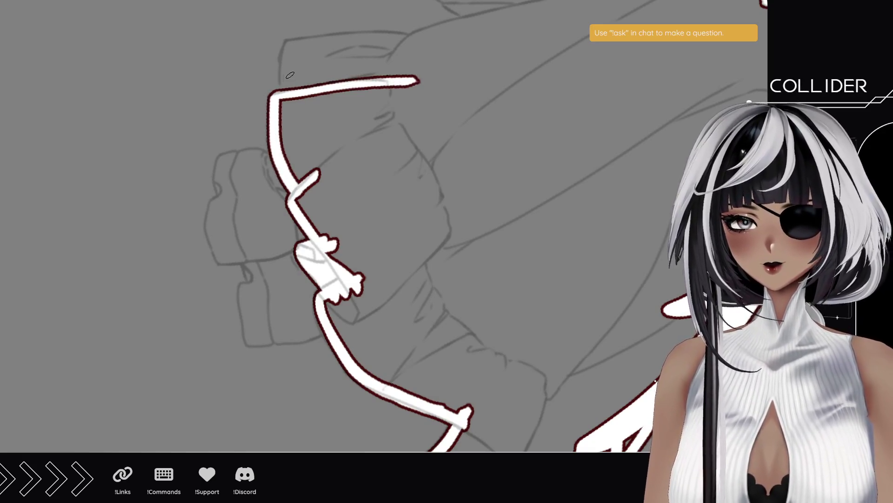
- Paint the bracket's down-right stroke and redraw its up-right stroke until the length is right
mouse_move(167, 119)
mouse_down()
mouse_move(154, 257)
mouse_move(125, 236)
mouse_up()
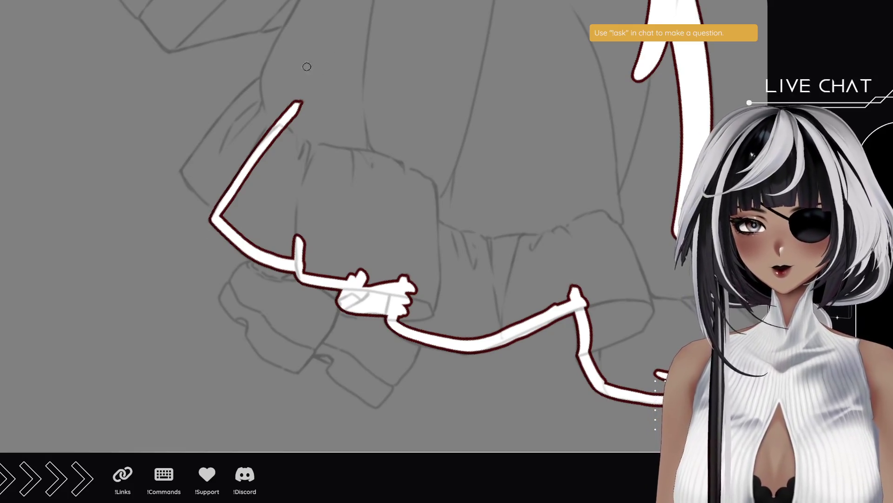
mouse_move(183, 167)
mouse_down()
mouse_move(243, 213)
mouse_move(264, 216)
mouse_up()
drag(186, 166, 276, 65)
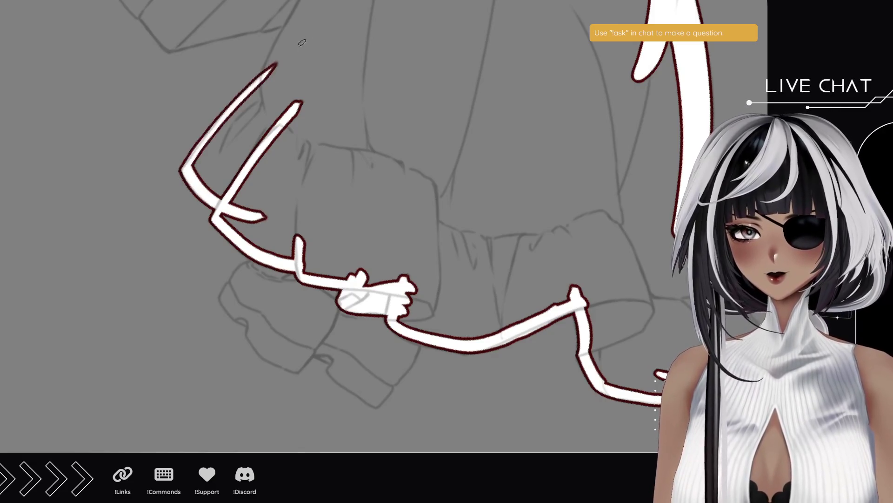
key(ctrl+z)
drag(181, 172, 254, 88)
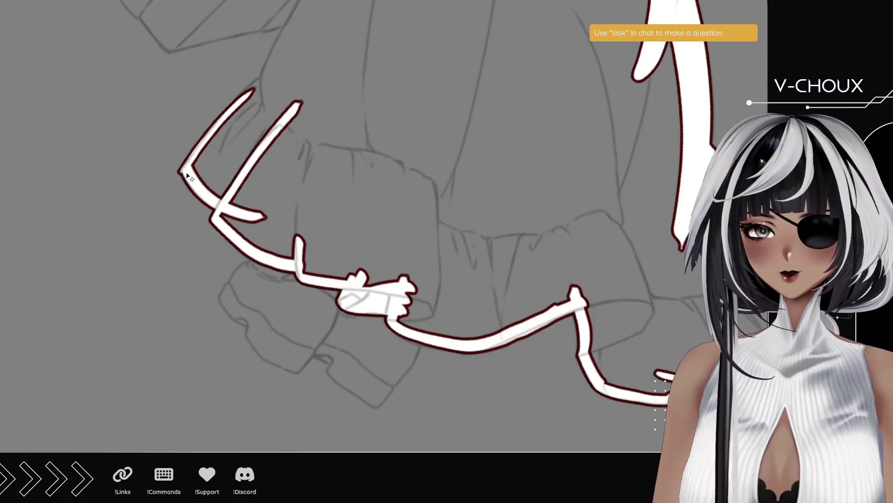
key(ctrl+z)
mouse_move(182, 169)
mouse_down()
mouse_move(255, 84)
mouse_move(273, 97)
mouse_up()
scroll(275, 97, up, 3)
- Draw the long white strap stroke up-right and fill the strap beside the fist up to the cuff
mouse_move(271, 216)
mouse_down()
mouse_move(265, 207)
mouse_move(309, 134)
mouse_move(421, 7)
mouse_up()
scroll(285, 243, up, 3)
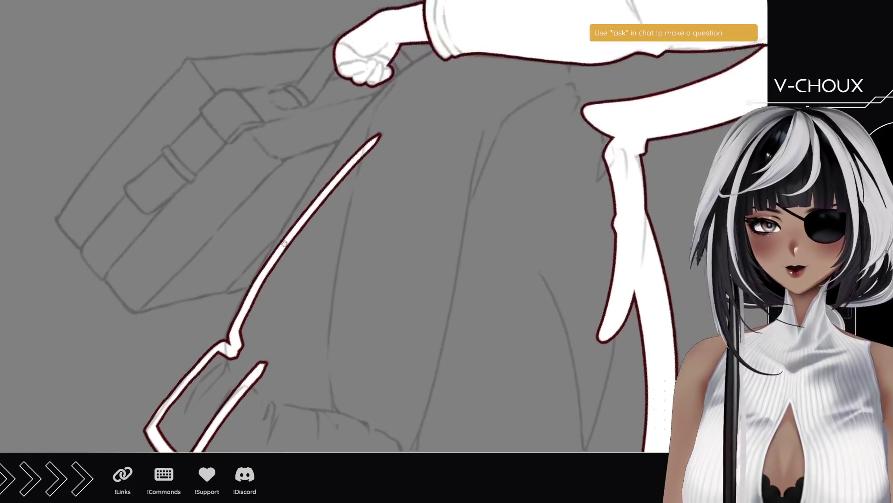
drag(256, 296, 405, 88)
mouse_move(259, 287)
mouse_down()
mouse_move(317, 184)
mouse_move(416, 72)
mouse_up()
mouse_move(192, 117)
mouse_down()
mouse_move(148, 203)
mouse_move(163, 264)
mouse_move(132, 289)
mouse_move(132, 302)
mouse_up()
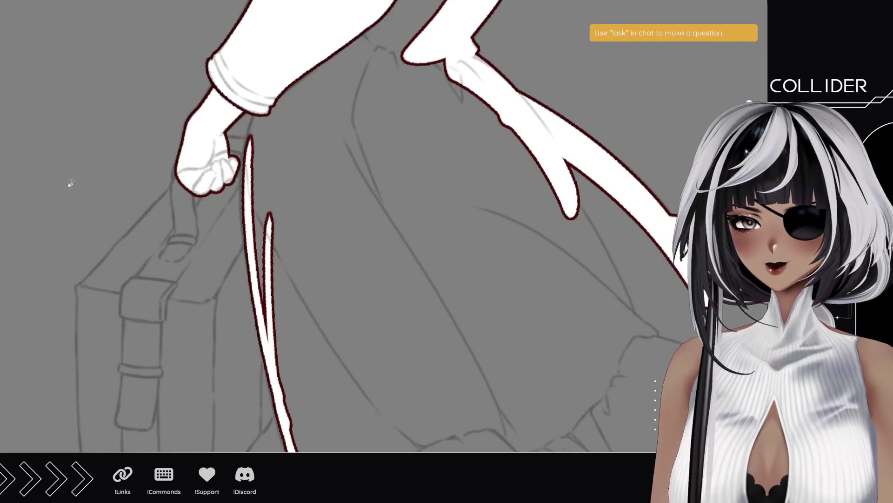
mouse_move(251, 146)
mouse_down()
mouse_move(253, 154)
mouse_move(259, 126)
mouse_move(251, 182)
mouse_up()
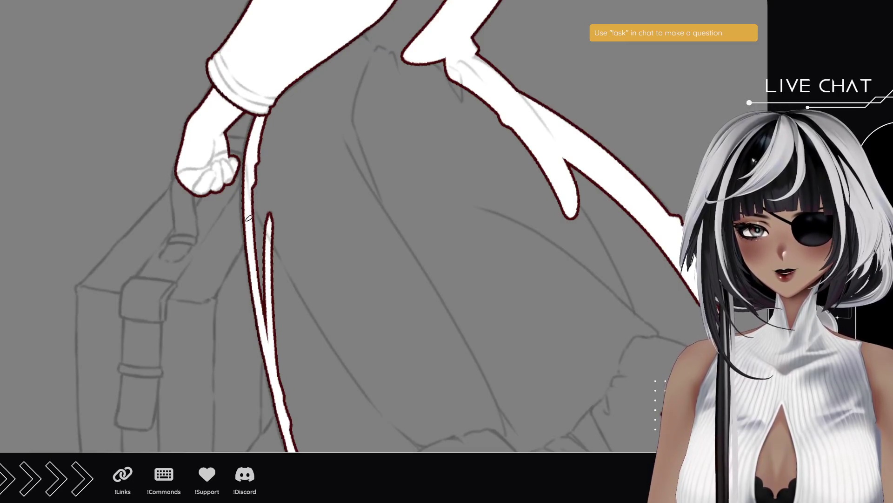
mouse_move(248, 216)
mouse_down()
mouse_move(249, 149)
mouse_move(255, 252)
mouse_move(250, 165)
mouse_up()
mouse_move(253, 240)
mouse_down()
mouse_move(248, 138)
mouse_move(267, 105)
mouse_up()
- Paint the knee area white and widen the strap up into the coat hem
scroll(296, 109, up, 8)
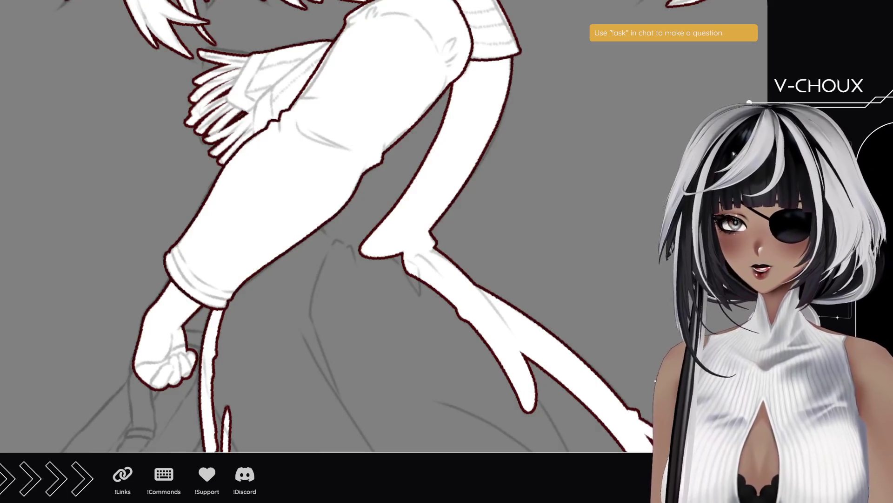
mouse_move(410, 109)
mouse_down()
mouse_move(442, 100)
mouse_move(386, 204)
mouse_move(372, 178)
mouse_move(308, 273)
mouse_up()
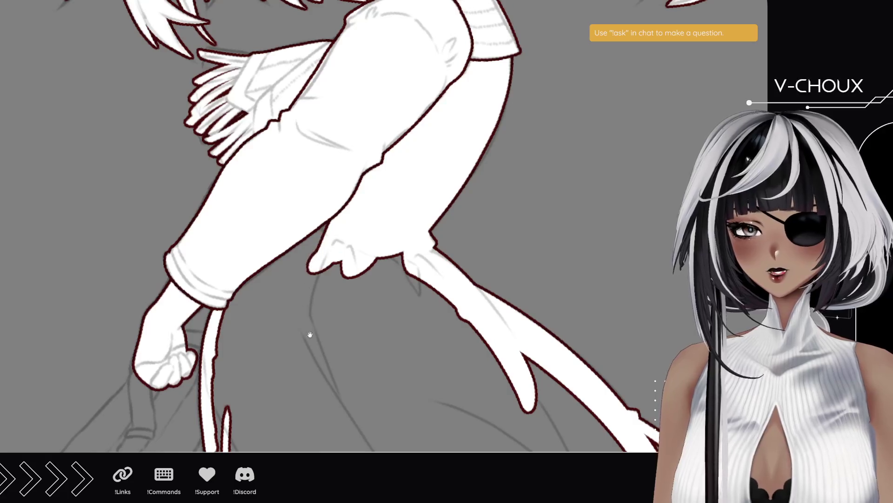
drag(309, 335, 289, 255)
mouse_move(217, 444)
mouse_down()
mouse_move(203, 292)
mouse_move(218, 224)
mouse_move(260, 195)
mouse_move(298, 200)
mouse_move(279, 251)
mouse_up()
mouse_move(301, 311)
mouse_down()
mouse_move(277, 250)
mouse_move(251, 229)
mouse_move(255, 203)
mouse_up()
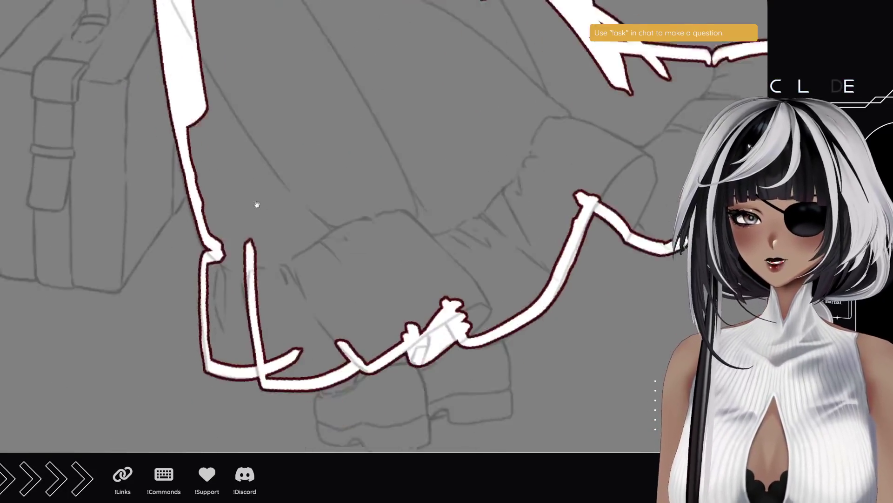
- Fill the strap between its red outlines, widen the leg fill from the shoe, and whiten the raised arm
mouse_move(229, 334)
mouse_down()
mouse_move(227, 241)
mouse_move(233, 337)
mouse_move(292, 345)
mouse_move(303, 356)
mouse_move(353, 345)
mouse_move(325, 310)
mouse_move(291, 324)
mouse_move(251, 281)
mouse_move(238, 246)
mouse_move(243, 202)
mouse_move(252, 327)
mouse_up()
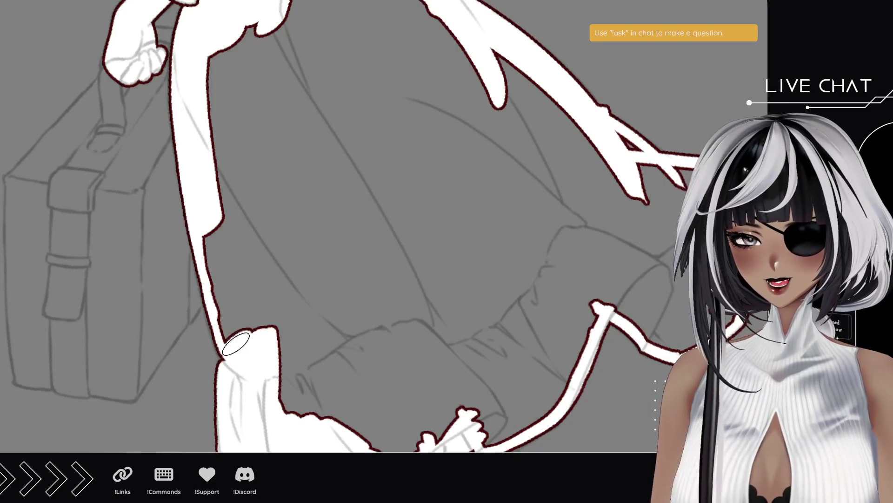
mouse_move(236, 343)
mouse_down()
mouse_move(221, 230)
mouse_move(237, 93)
mouse_move(255, 124)
mouse_move(244, 273)
mouse_up()
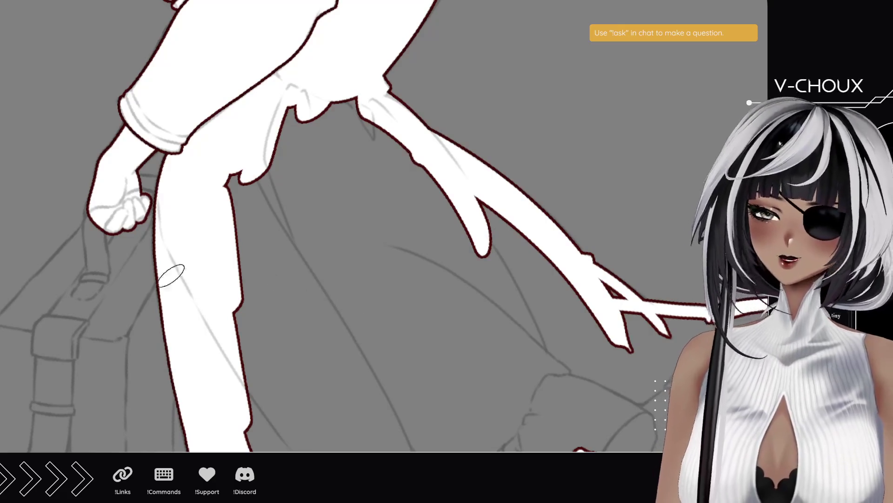
drag(238, 88, 182, 288)
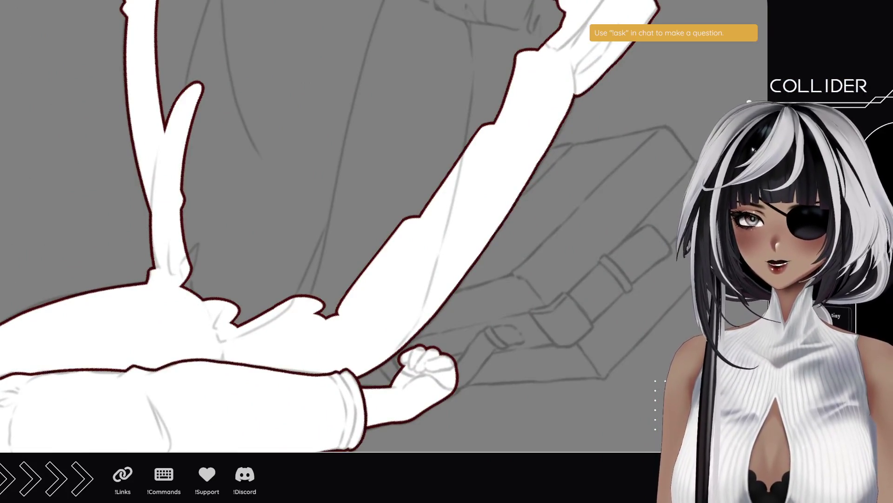
mouse_move(219, 303)
mouse_down()
mouse_move(216, 86)
mouse_move(316, 307)
mouse_move(358, 240)
mouse_move(289, 203)
mouse_move(298, 69)
mouse_move(328, 170)
mouse_up()
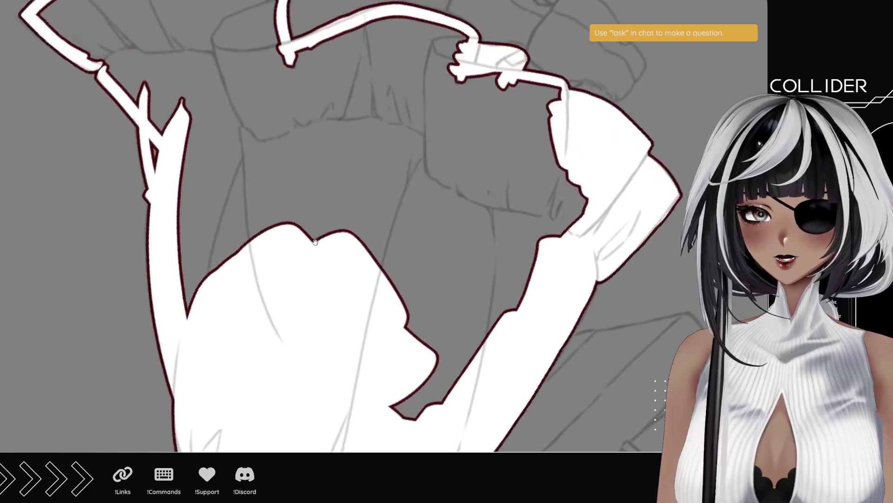
- Fill the hood, arm and gray gap beside it white, then fill the hollow upper-left frill
mouse_move(295, 60)
mouse_down()
mouse_move(409, 47)
mouse_move(435, 86)
mouse_move(424, 80)
mouse_move(523, 112)
mouse_move(549, 219)
mouse_move(554, 205)
mouse_move(531, 274)
mouse_move(458, 365)
mouse_move(410, 386)
mouse_move(400, 373)
mouse_up()
mouse_move(278, 105)
mouse_down()
mouse_move(284, 93)
mouse_move(340, 107)
mouse_move(334, 83)
mouse_move(346, 270)
mouse_move(379, 255)
mouse_move(419, 116)
mouse_move(503, 258)
mouse_move(452, 326)
mouse_move(409, 210)
mouse_move(407, 289)
mouse_up()
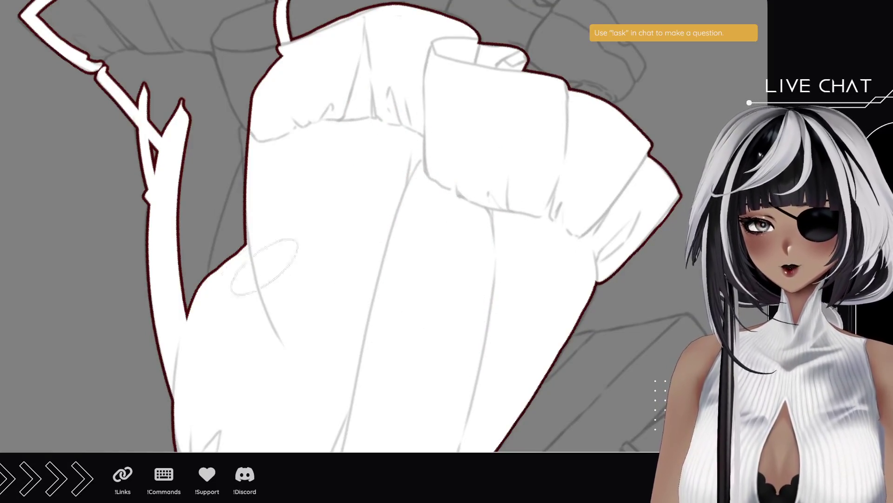
mouse_move(218, 303)
mouse_down()
mouse_move(205, 154)
mouse_move(186, 117)
mouse_move(192, 83)
mouse_move(252, 60)
mouse_move(240, 153)
mouse_up()
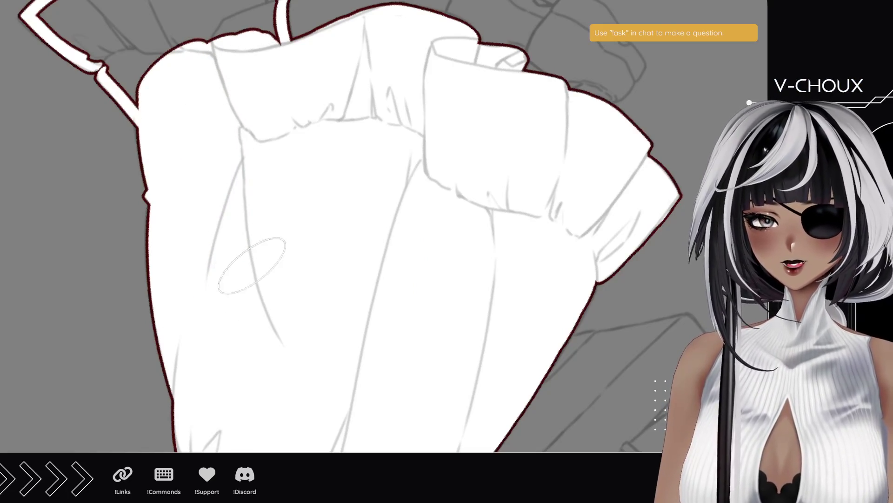
drag(235, 205, 275, 329)
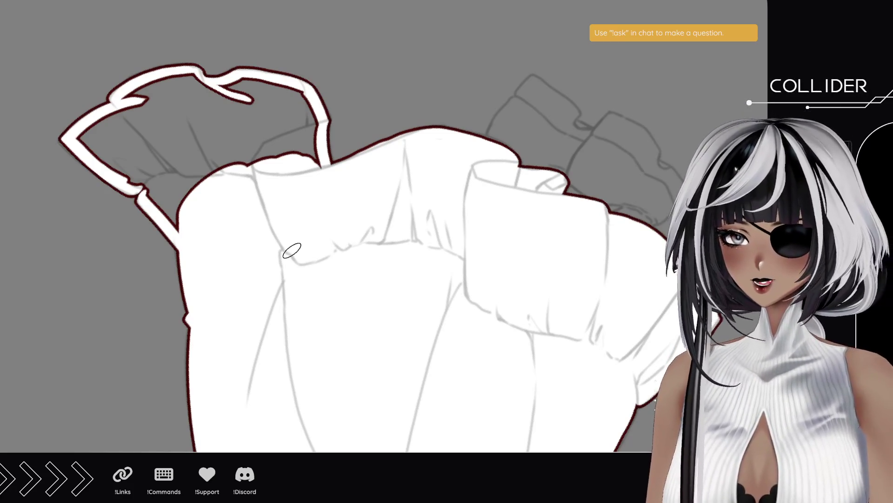
key(ctrl+z)
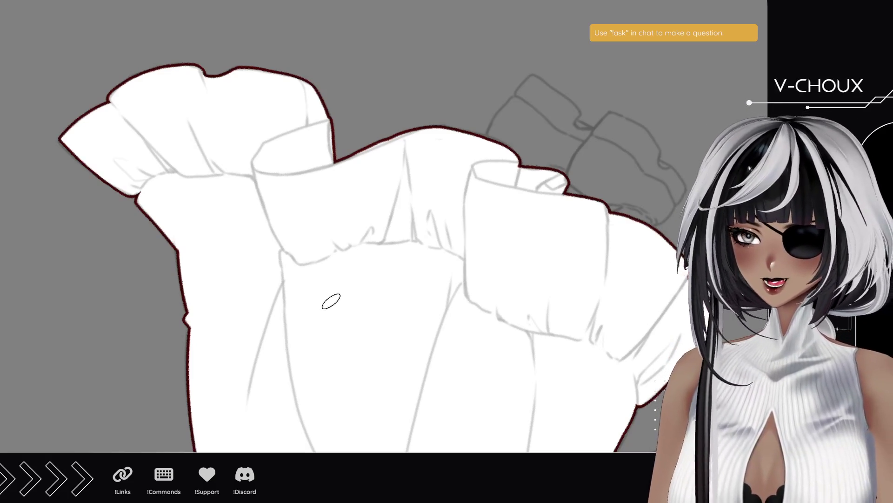
scroll(124, 280, down, 3)
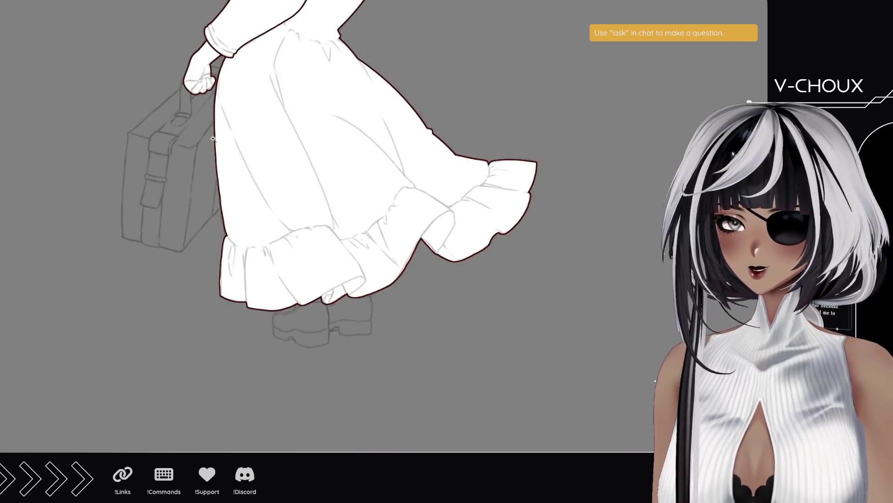
scroll(212, 139, up, 5)
mouse_move(235, 135)
mouse_down()
mouse_move(233, 217)
mouse_move(244, 171)
mouse_up()
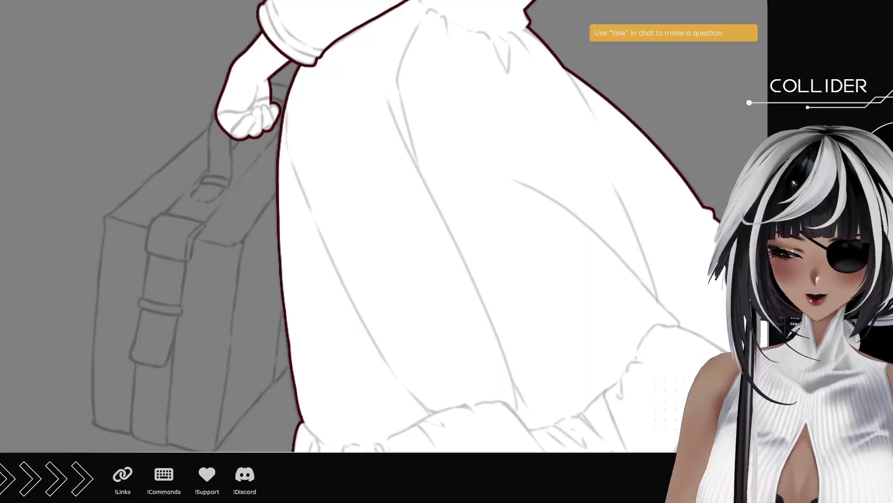
scroll(392, 309, down, 3)
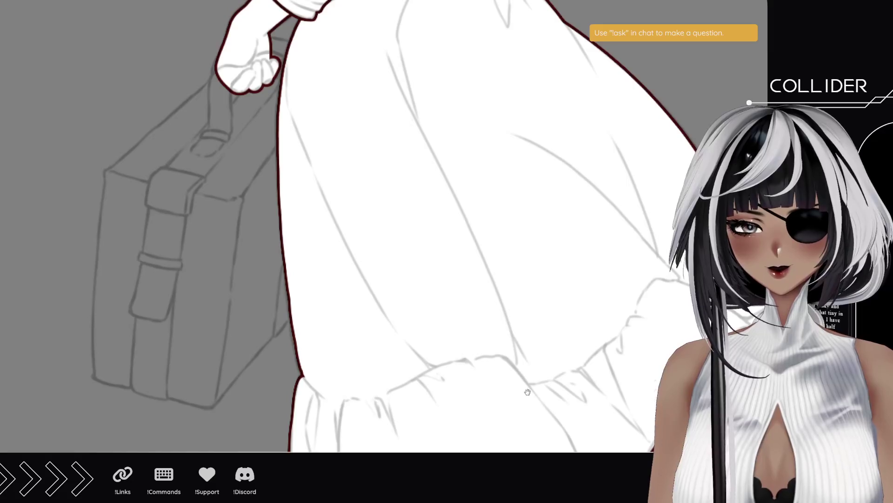
scroll(540, 410, down, 5)
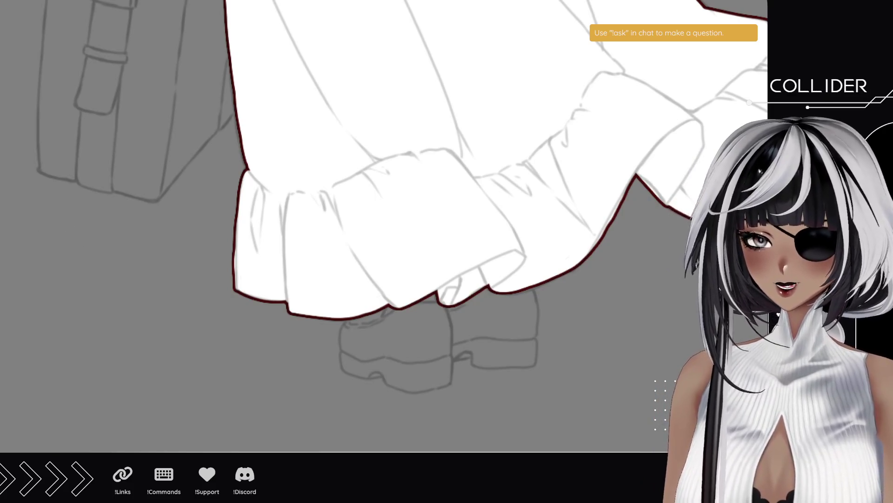
- Paint outlined white strokes from the first shoe up to the hem and down below it
scroll(399, 344, up, 5)
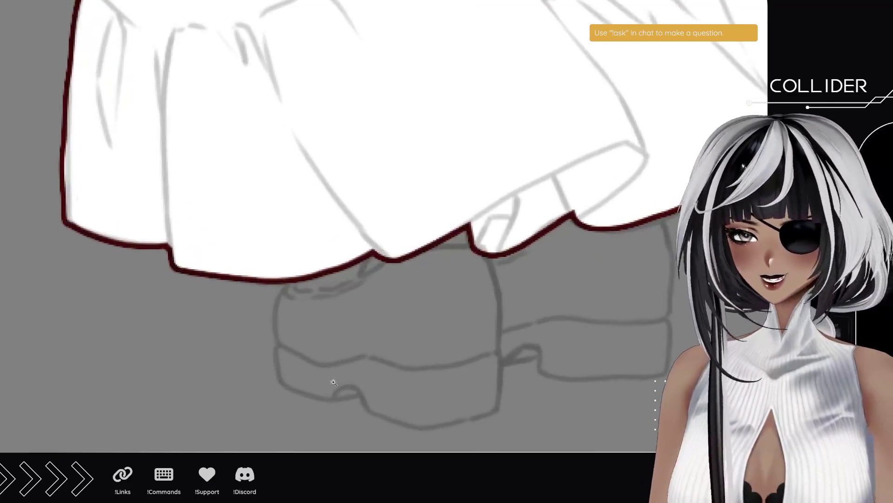
drag(328, 321, 316, 301)
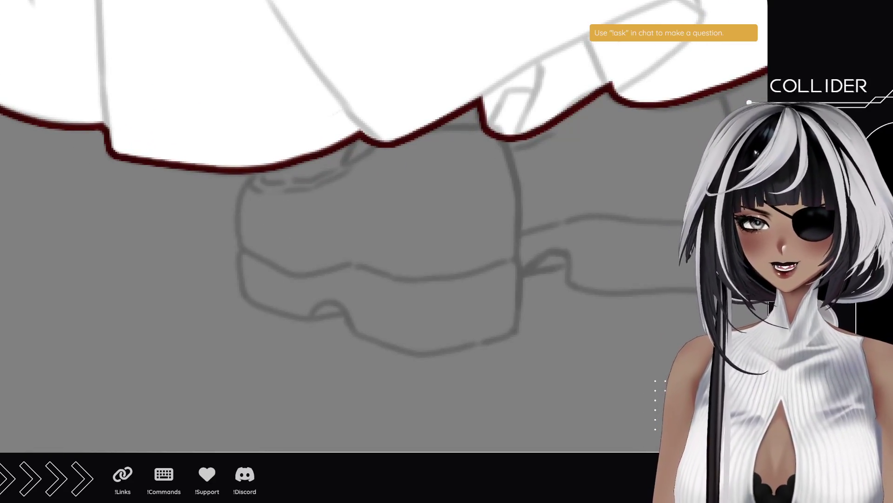
mouse_move(255, 233)
mouse_down()
mouse_move(256, 240)
mouse_move(253, 196)
mouse_up()
key(ctrl+z)
click(259, 237)
mouse_move(258, 237)
mouse_down()
mouse_move(256, 194)
mouse_move(270, 181)
mouse_move(284, 205)
mouse_up()
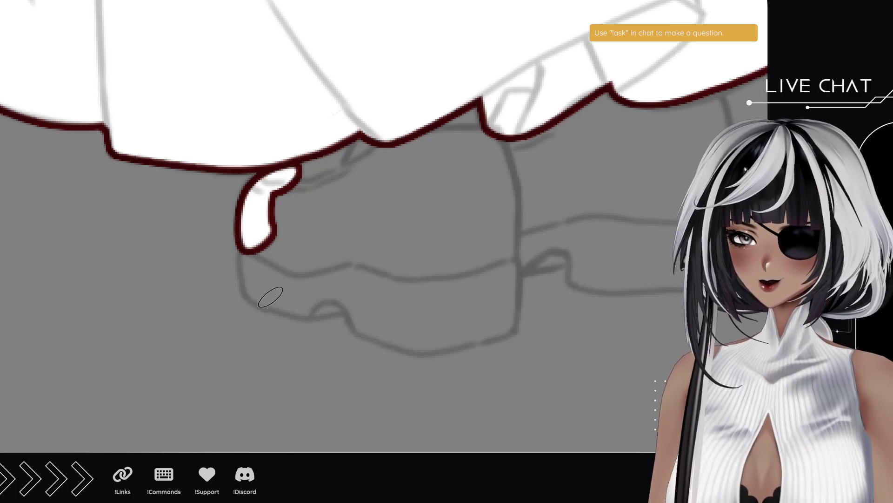
drag(256, 247, 259, 286)
key(ctrl+z)
mouse_move(263, 248)
mouse_down()
mouse_move(265, 286)
mouse_move(276, 233)
mouse_up()
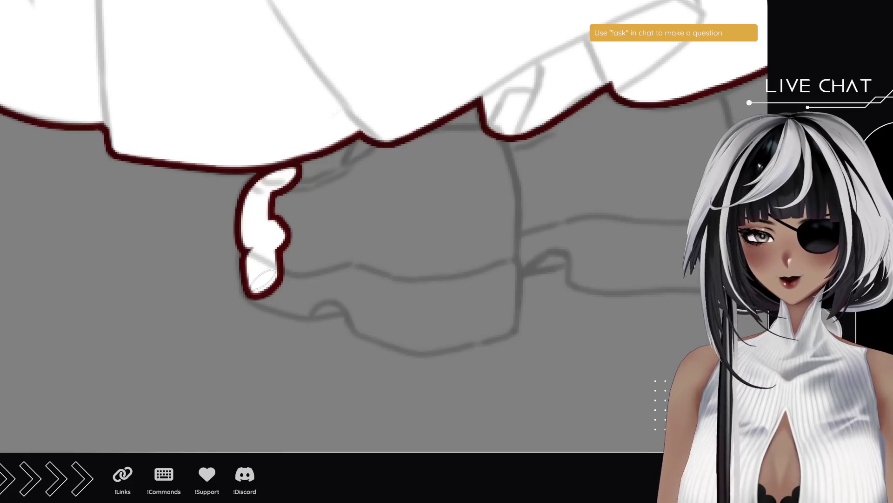
- Outline the shoe's toe, side and lower edges, then fill its inner left part white
mouse_move(263, 285)
mouse_down()
mouse_move(311, 301)
mouse_move(393, 307)
mouse_move(367, 316)
mouse_move(418, 331)
mouse_move(509, 321)
mouse_up()
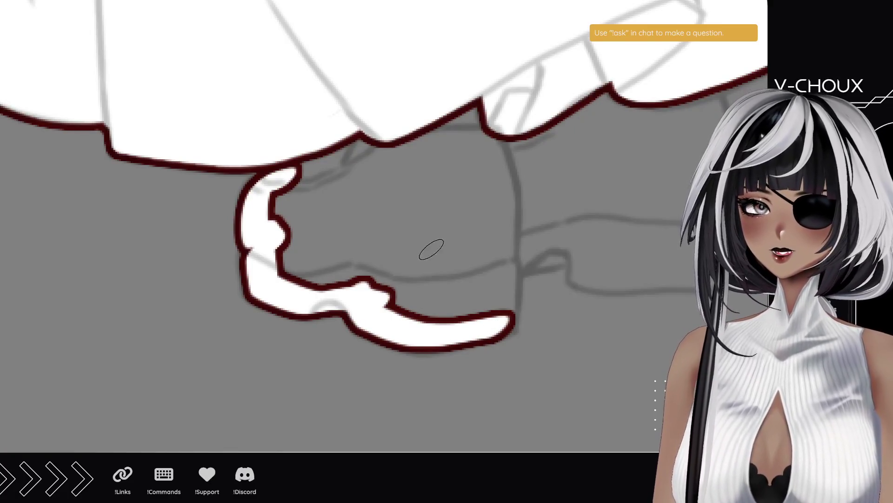
drag(503, 257, 481, 140)
mouse_move(499, 273)
mouse_down()
mouse_move(493, 329)
mouse_move(481, 333)
mouse_up()
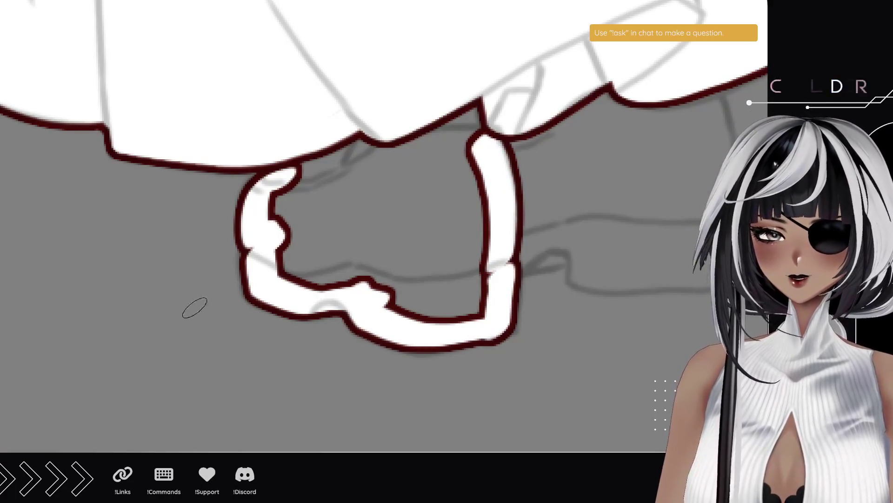
mouse_move(137, 332)
mouse_down()
mouse_move(233, 272)
mouse_move(241, 198)
mouse_move(134, 230)
mouse_up()
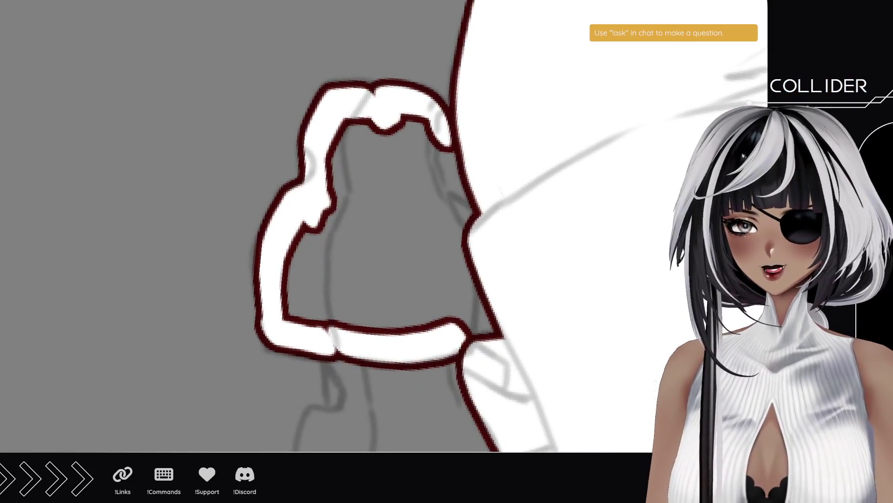
mouse_move(285, 327)
mouse_down()
mouse_move(275, 298)
mouse_move(285, 331)
mouse_move(265, 305)
mouse_move(272, 261)
mouse_move(264, 338)
mouse_up()
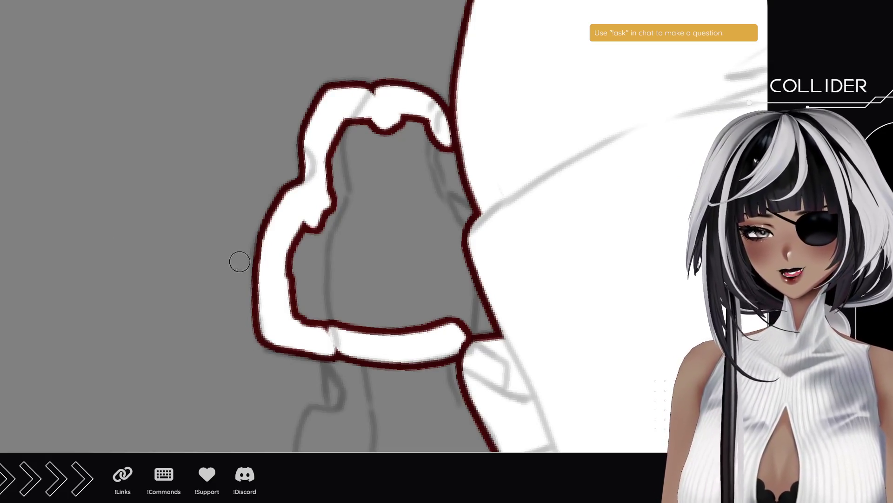
mouse_move(243, 283)
mouse_down()
mouse_move(261, 365)
mouse_move(252, 318)
mouse_up()
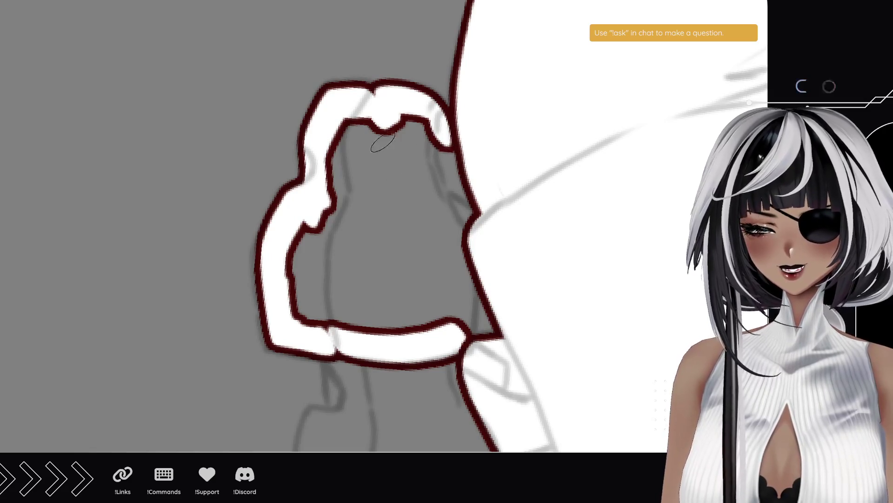
mouse_move(313, 304)
mouse_down()
mouse_move(300, 312)
mouse_move(293, 233)
mouse_move(348, 205)
mouse_move(355, 174)
mouse_move(389, 135)
mouse_move(421, 124)
mouse_move(429, 150)
mouse_move(389, 148)
mouse_move(343, 233)
mouse_move(353, 322)
mouse_move(474, 336)
mouse_move(320, 270)
mouse_move(426, 289)
mouse_move(371, 209)
mouse_move(452, 240)
mouse_up()
mouse_move(369, 295)
mouse_down()
mouse_move(353, 215)
mouse_move(353, 247)
mouse_move(351, 239)
mouse_up()
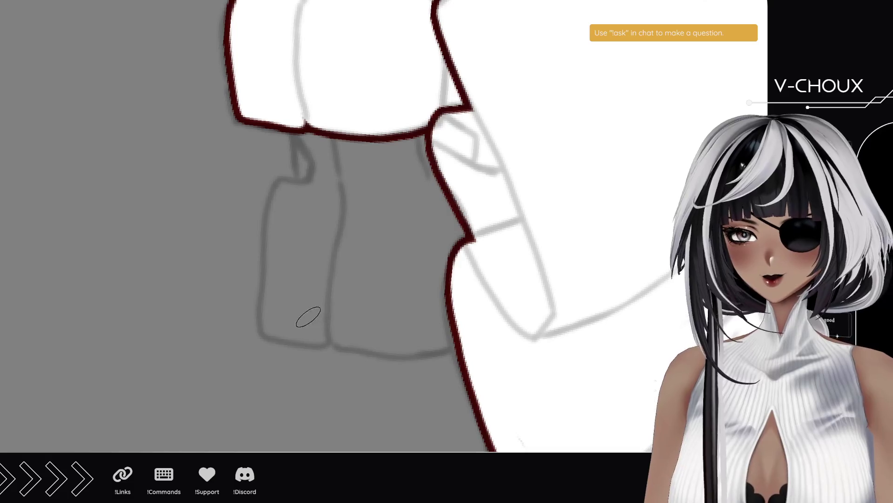
- Paint the second shoe's sole and its back edge up to the skirt hem
mouse_move(291, 322)
mouse_down()
mouse_move(277, 319)
mouse_move(449, 332)
mouse_up()
key(ctrl+z)
drag(329, 325, 461, 332)
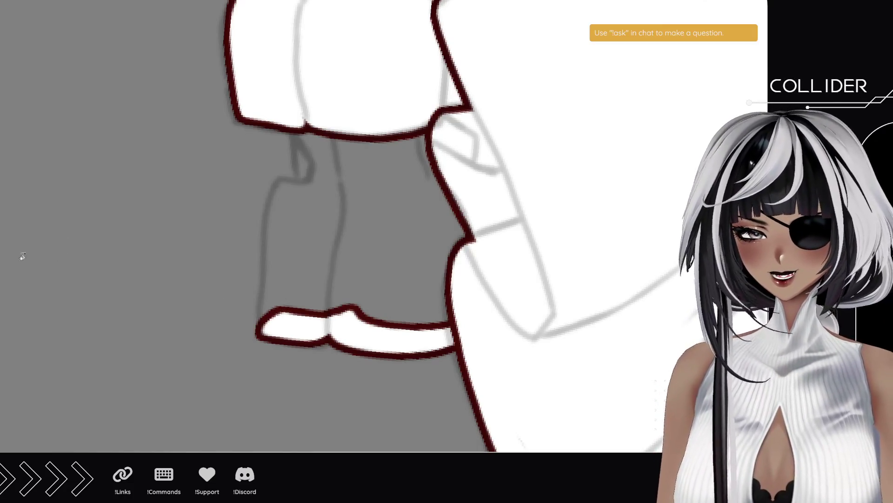
key(-)
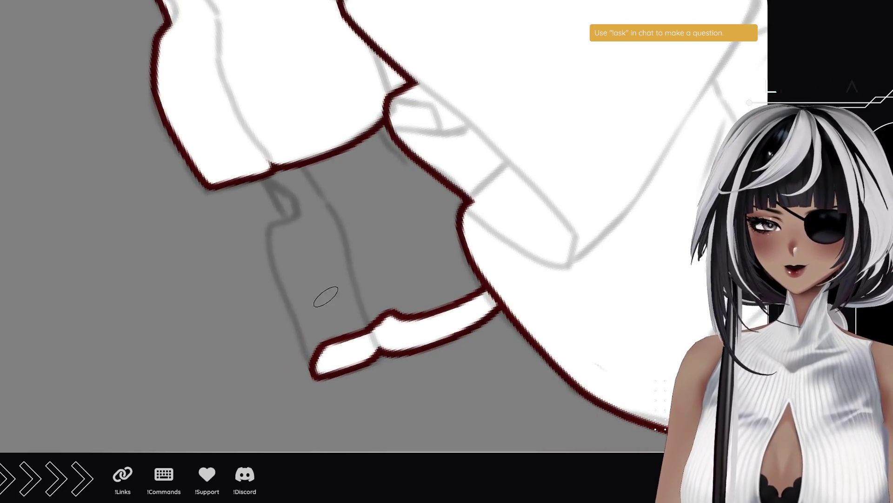
mouse_move(328, 362)
mouse_down()
mouse_move(300, 326)
mouse_move(284, 260)
mouse_move(293, 222)
mouse_up()
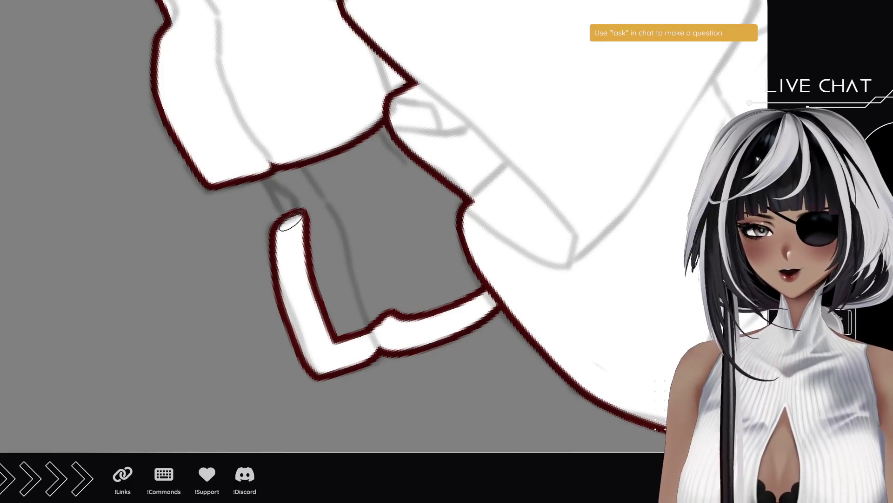
drag(300, 214, 279, 170)
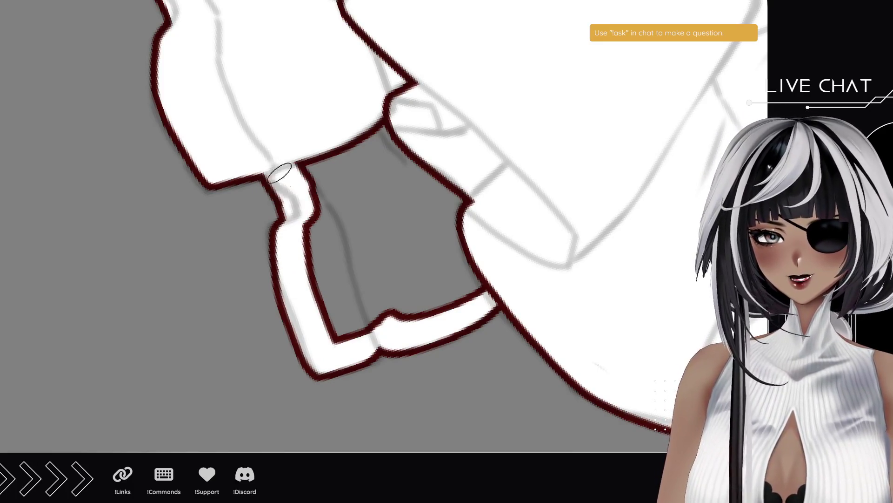
- Thicken the second shoe's left outline and fill its interior white
mouse_move(280, 391)
mouse_down()
mouse_move(209, 325)
mouse_move(163, 258)
mouse_up()
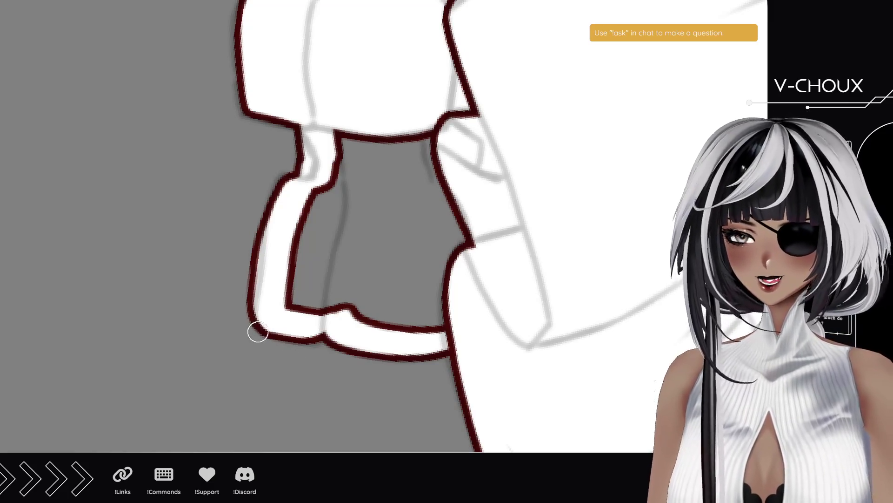
drag(251, 321, 276, 172)
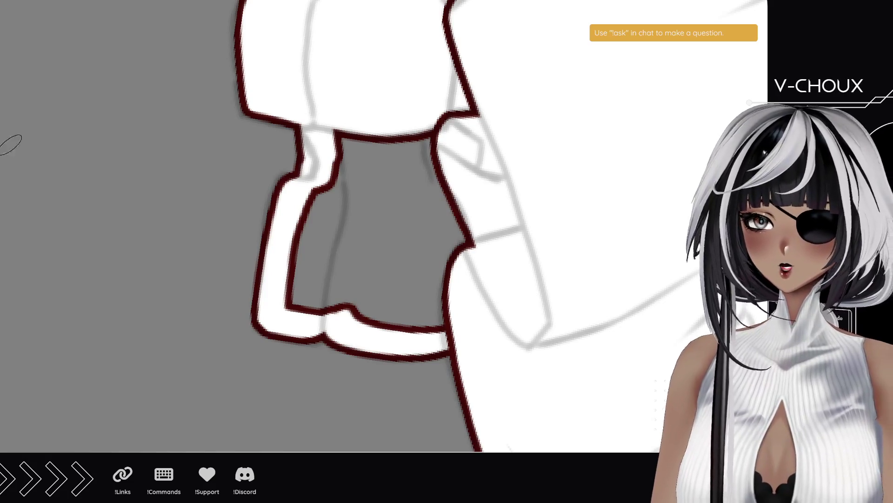
mouse_move(289, 297)
mouse_down()
mouse_move(302, 298)
mouse_move(312, 210)
mouse_move(341, 173)
mouse_move(422, 175)
mouse_move(393, 176)
mouse_move(365, 215)
mouse_up()
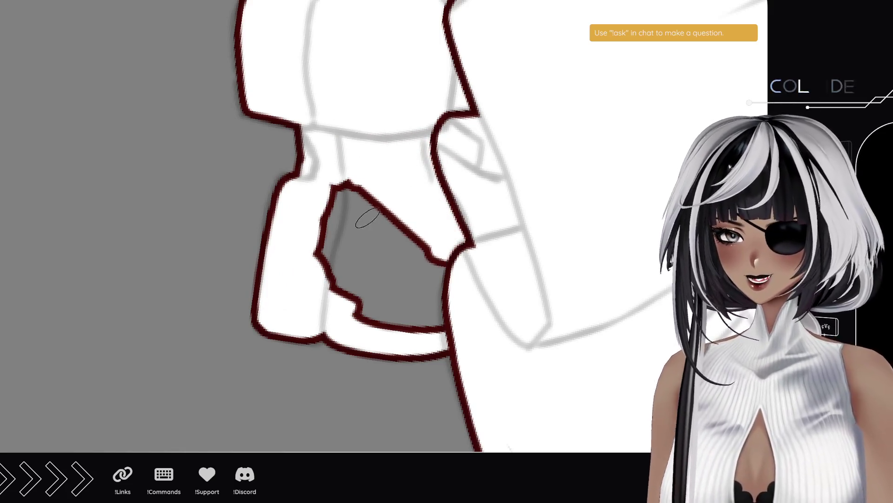
mouse_move(333, 174)
mouse_down()
mouse_move(341, 191)
mouse_move(319, 256)
mouse_move(369, 319)
mouse_move(343, 293)
mouse_move(375, 229)
mouse_up()
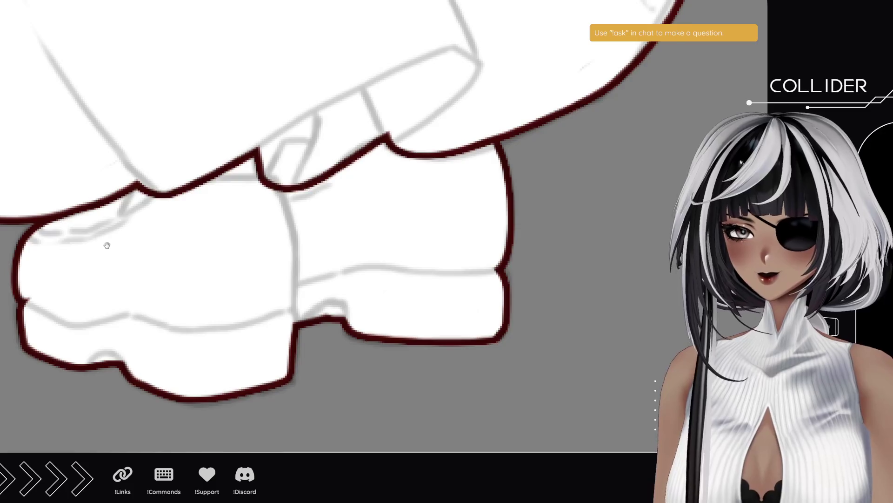
- Pan from the finished shoes up to the character's head with glasses
drag(107, 246, 258, 229)
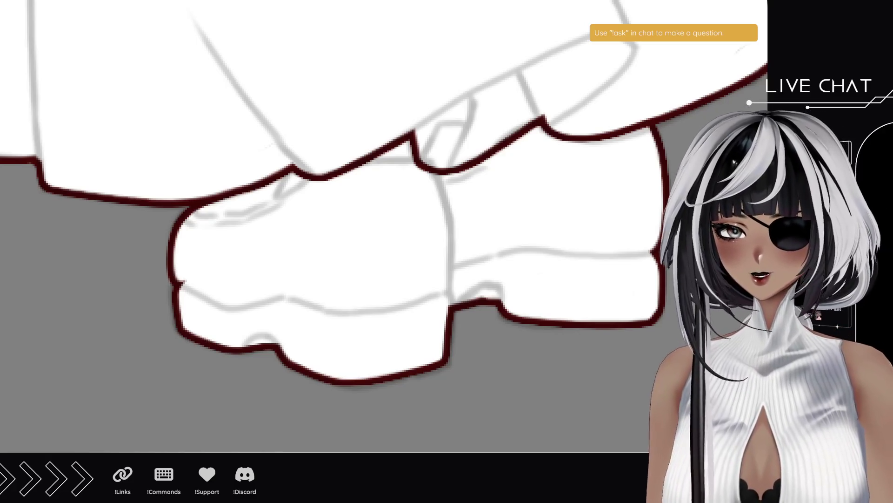
mouse_move(164, 234)
mouse_down()
mouse_move(333, 261)
mouse_move(333, 228)
mouse_up()
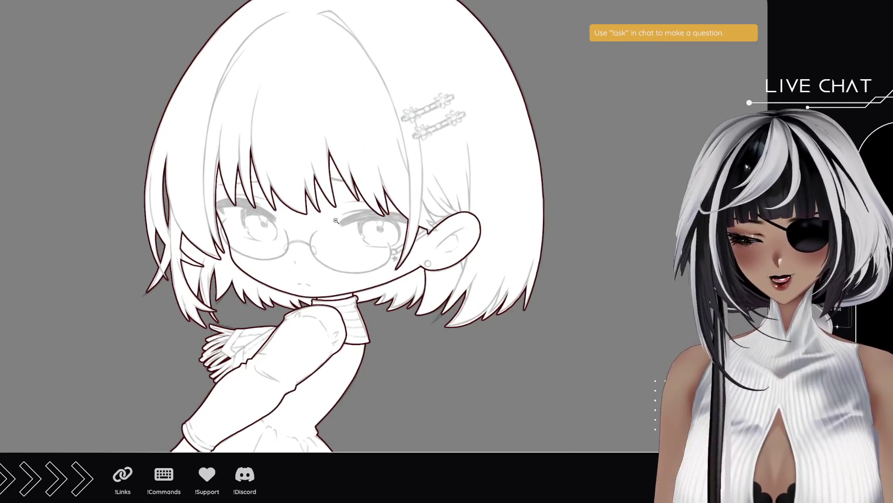
- Zoom out to view the whole figure, then zoom in on the lower dress and suitcase sketch
alt+click(336, 220)
mouse_move(399, 314)
mouse_down()
mouse_move(397, 229)
mouse_move(430, 243)
mouse_up()
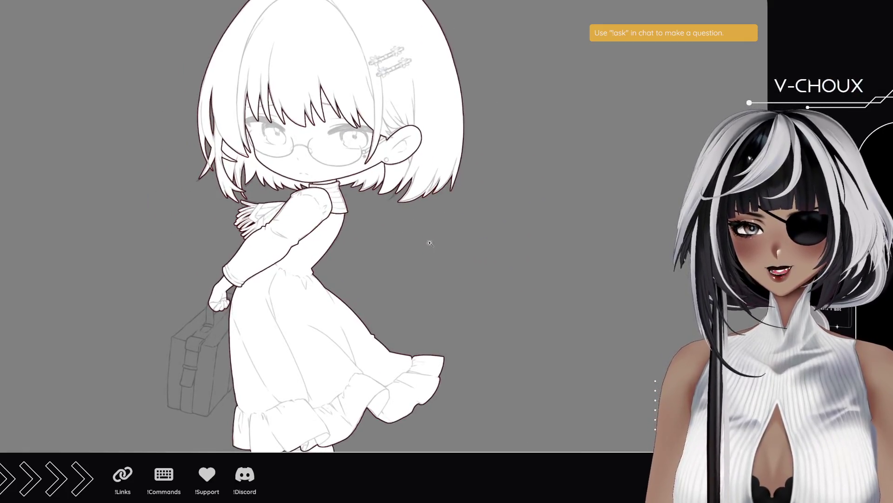
drag(444, 320, 461, 278)
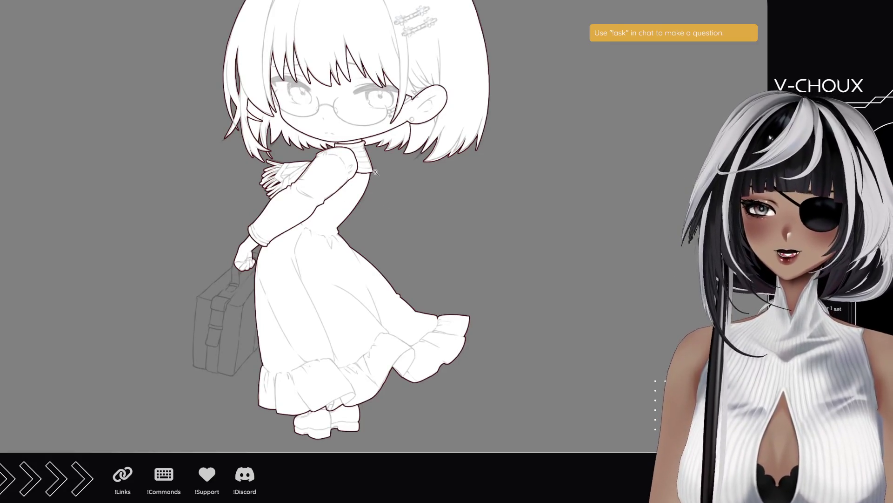
drag(362, 142, 384, 218)
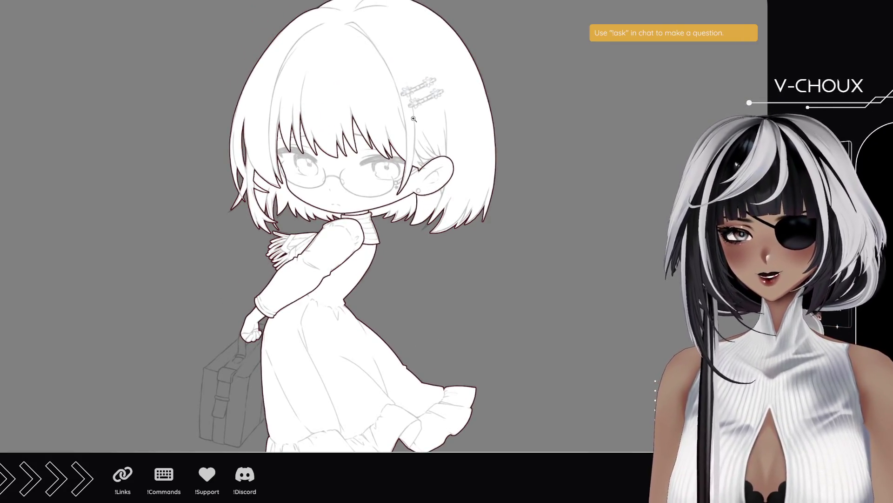
scroll(351, 367, down, 3)
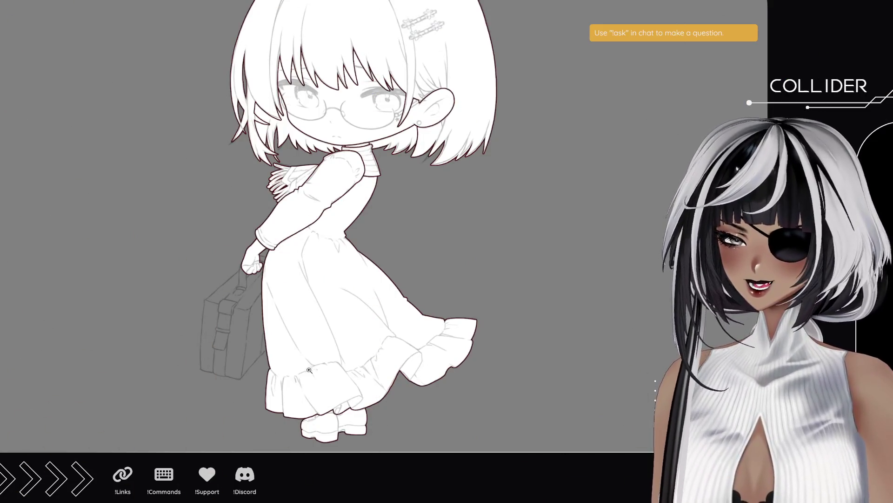
drag(332, 358, 345, 326)
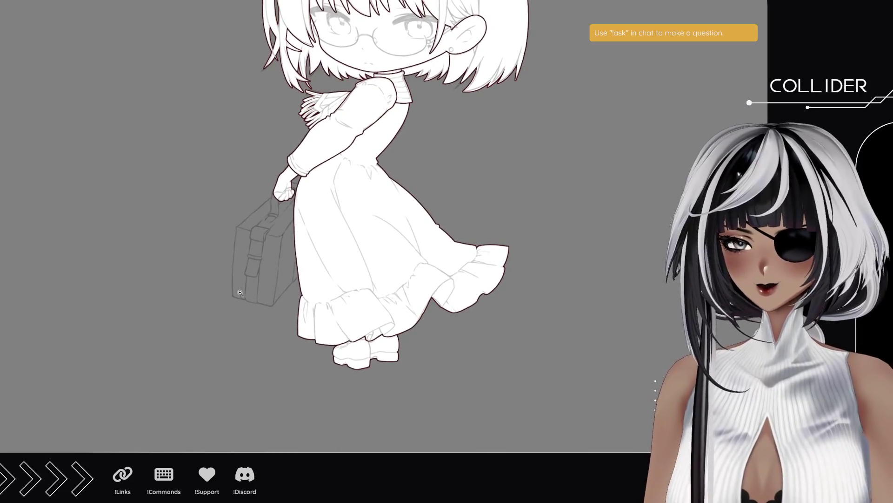
click(396, 299)
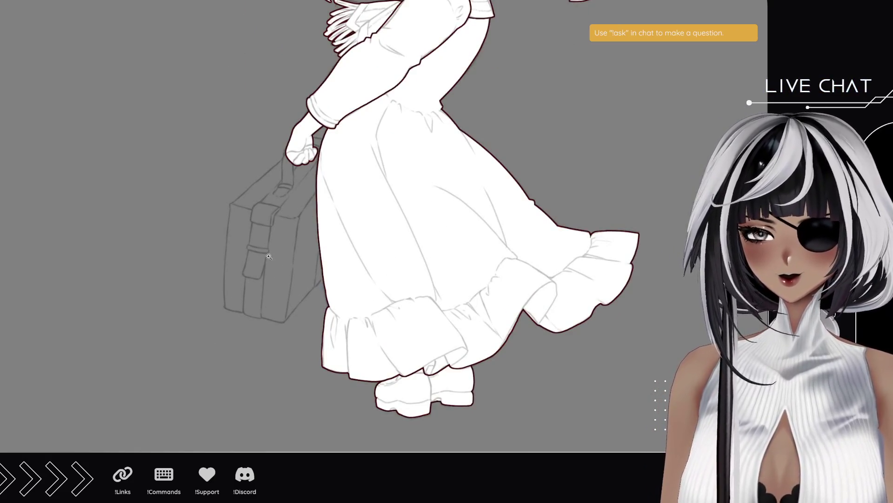
- Paint a white handle strap from the suitcase corner up to the hand
click(269, 256)
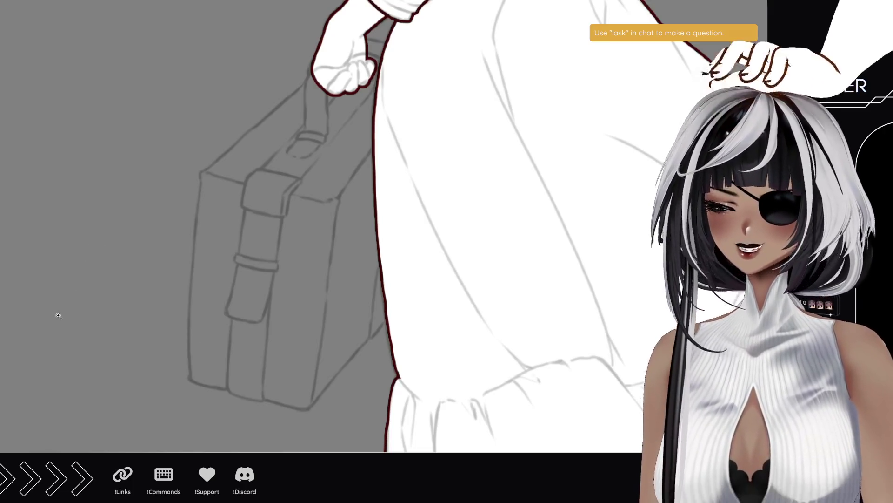
mouse_move(34, 237)
mouse_down()
mouse_move(106, 267)
mouse_move(41, 164)
mouse_up()
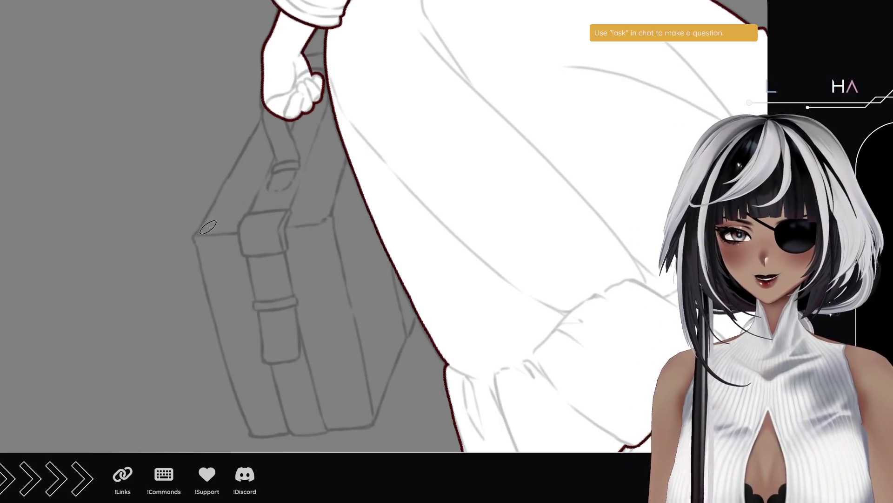
drag(199, 234, 279, 112)
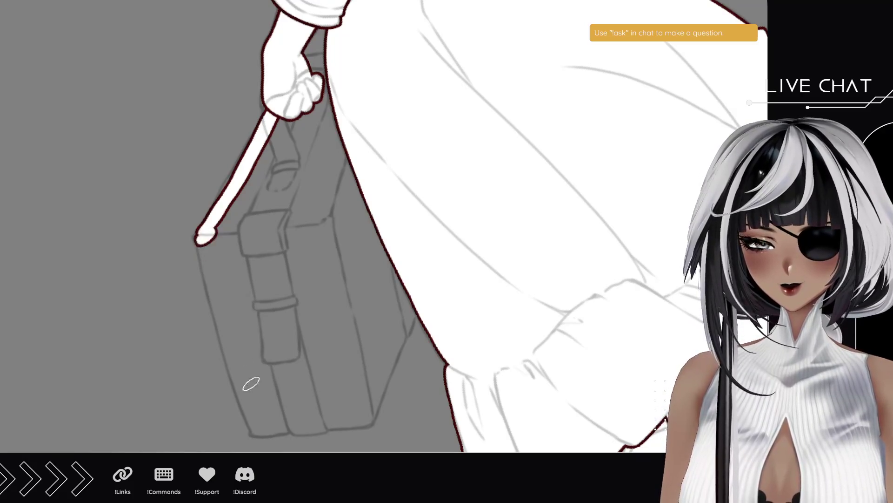
mouse_move(260, 426)
mouse_down()
mouse_move(235, 377)
mouse_move(223, 289)
mouse_up()
key(ctrl+z)
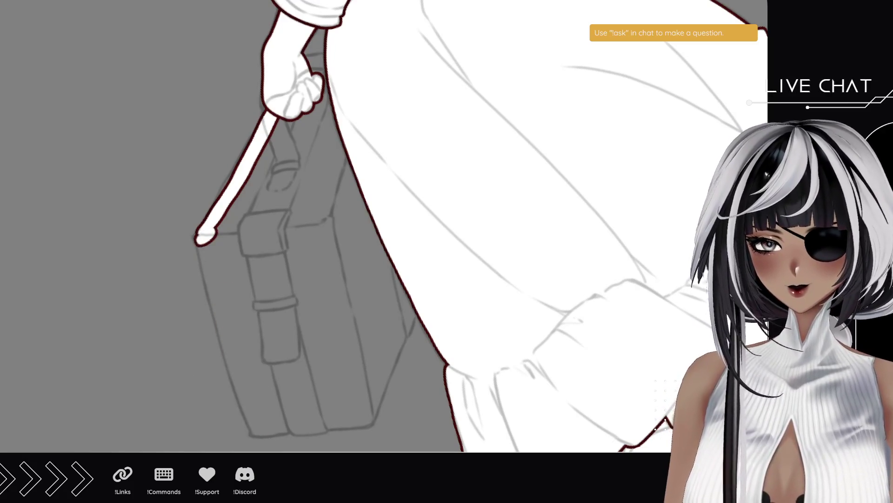
mouse_move(188, 371)
mouse_down()
mouse_move(203, 361)
mouse_move(251, 275)
mouse_up()
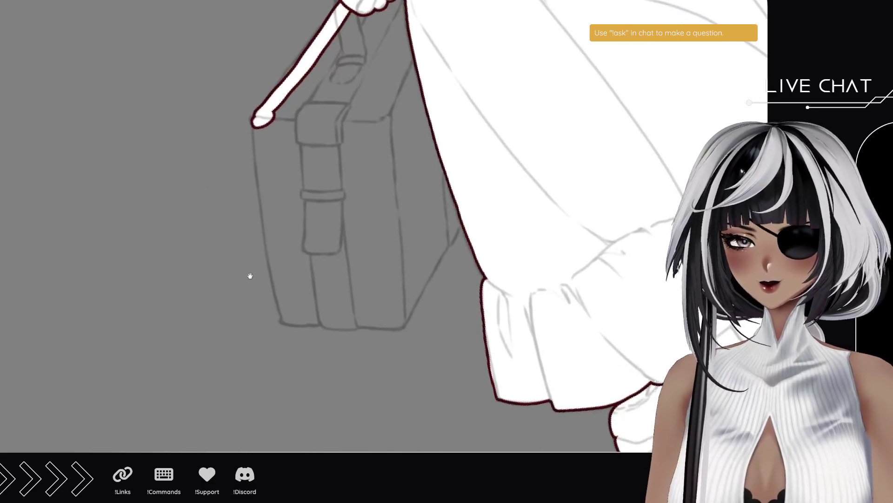
- Paint the white strap down the suitcase's left side and along its bottom
mouse_move(292, 311)
mouse_down()
mouse_move(269, 216)
mouse_move(272, 125)
mouse_up()
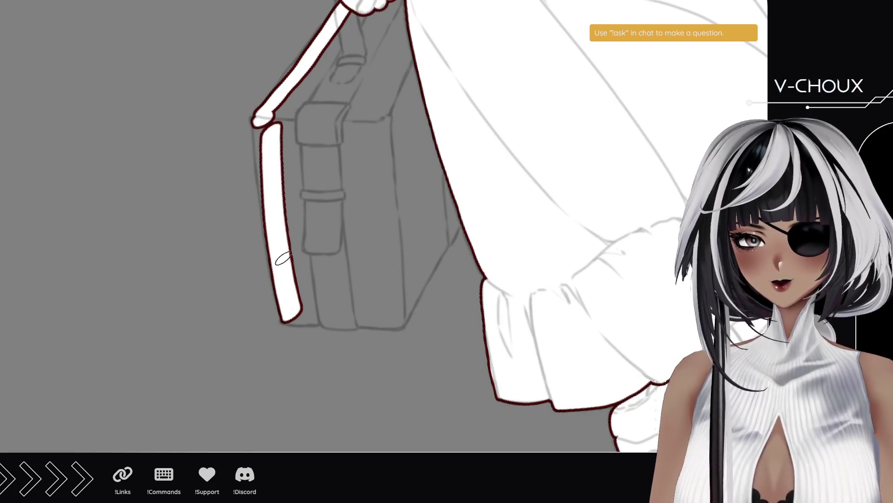
mouse_move(280, 251)
mouse_down()
mouse_move(260, 122)
mouse_move(275, 205)
mouse_move(266, 148)
mouse_up()
key(ctrl+z)
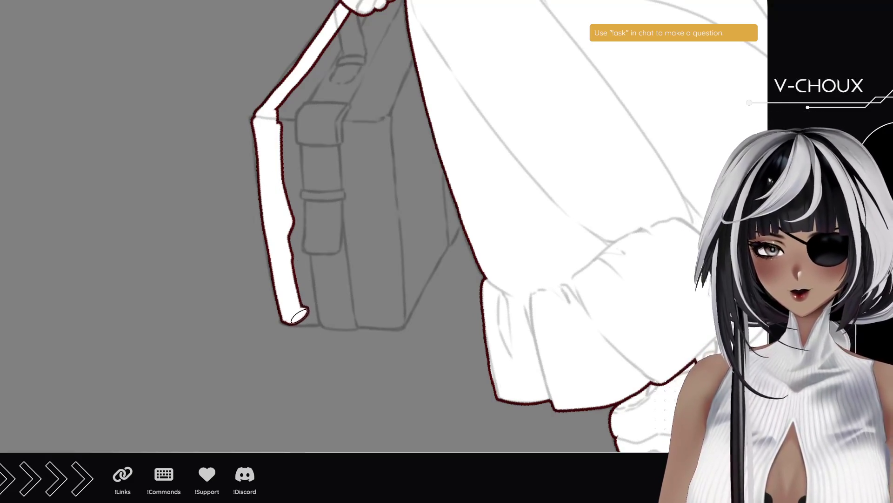
drag(296, 316, 336, 311)
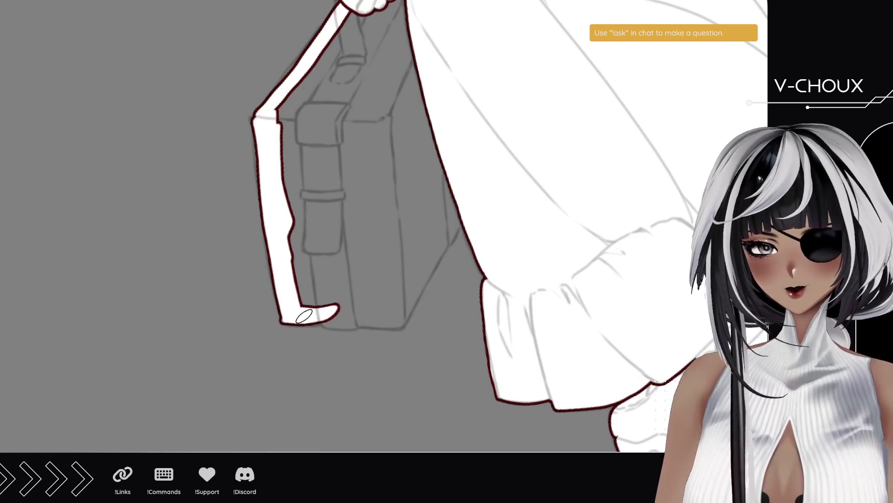
drag(331, 317, 403, 320)
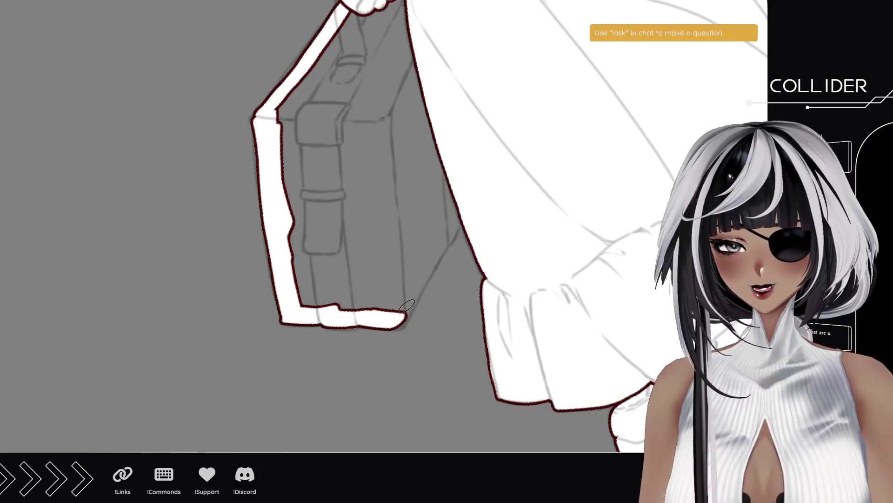
- Paint a white hook rising from the strap's bottom corner
drag(396, 317, 431, 264)
key(ctrl+z)
drag(396, 318, 437, 255)
drag(397, 319, 444, 243)
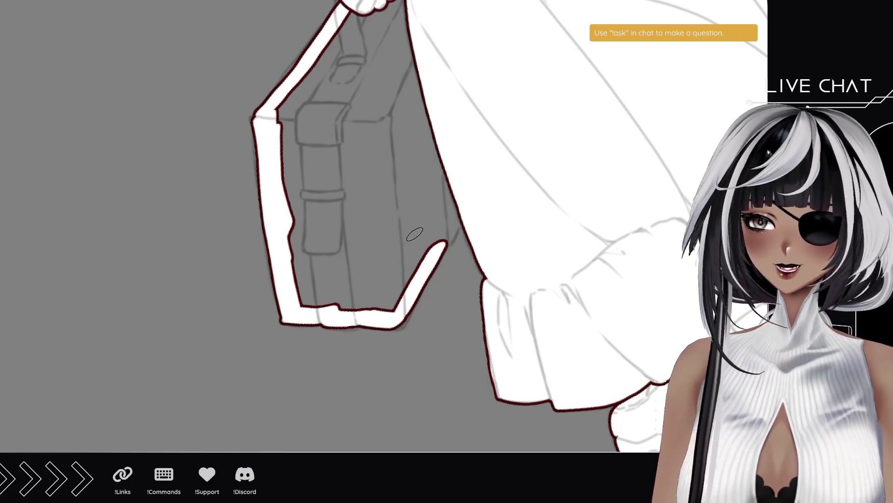
- Fill the grey gap along the bag's right edge with white
mouse_move(423, 111)
mouse_down()
mouse_move(442, 240)
mouse_move(460, 209)
mouse_up()
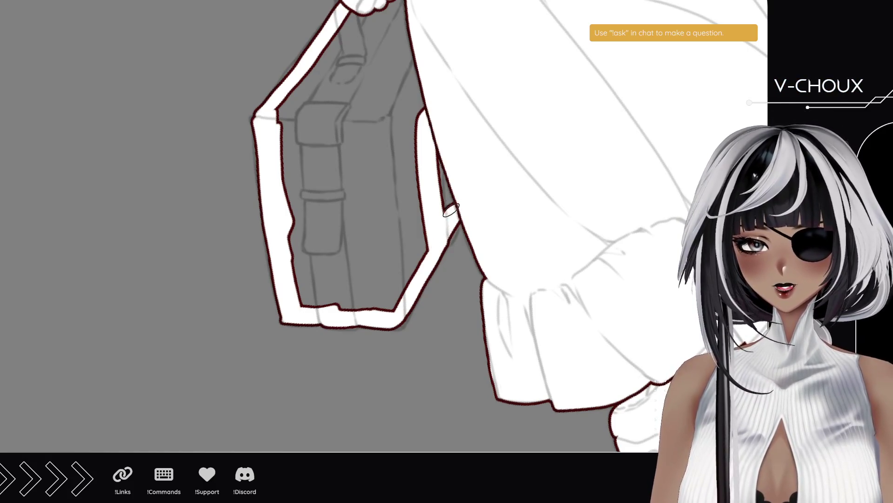
drag(453, 218, 435, 151)
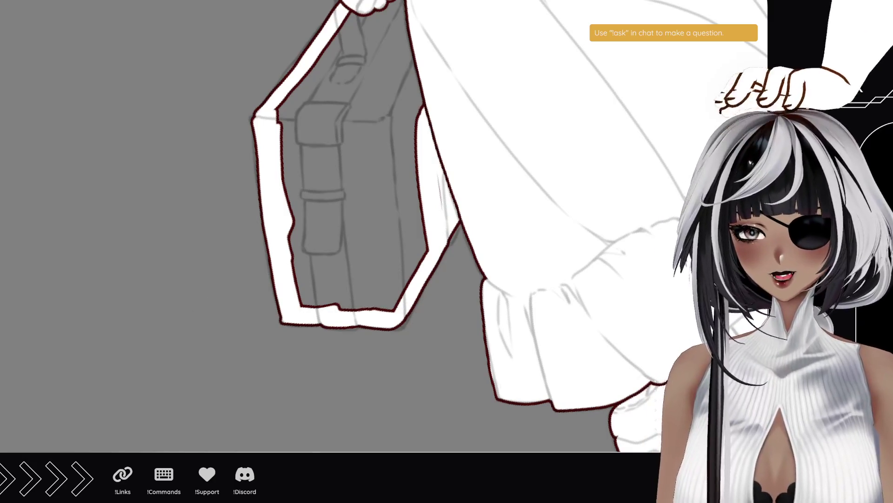
mouse_move(309, 355)
mouse_down()
mouse_move(256, 315)
mouse_move(235, 285)
mouse_move(281, 148)
mouse_move(248, 234)
mouse_up()
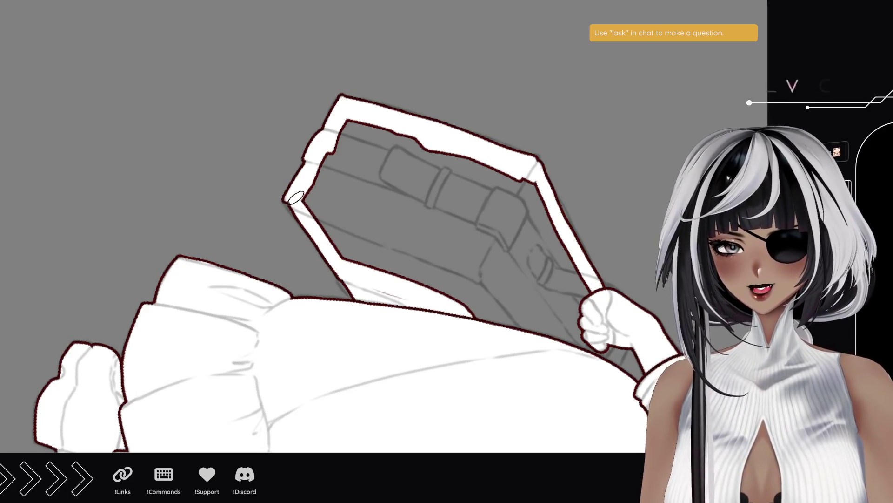
- Paint white along the strap's inner outline and the strap above the hand
drag(294, 199, 321, 229)
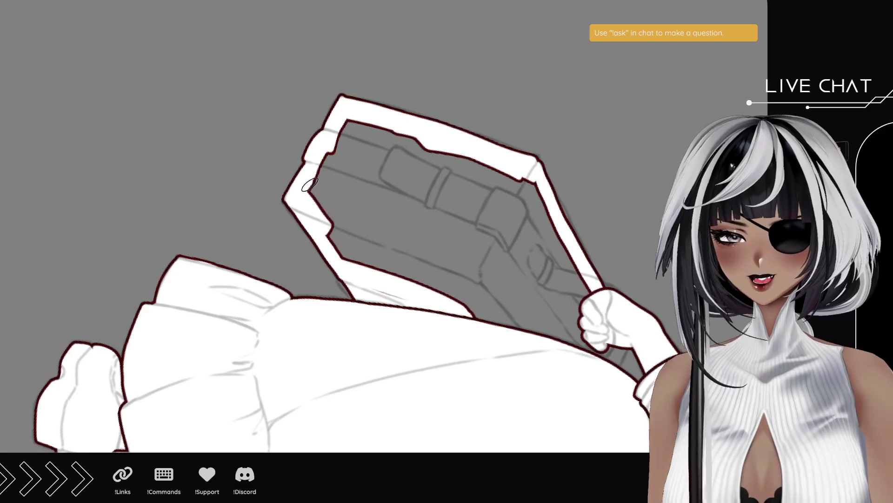
drag(311, 185, 327, 232)
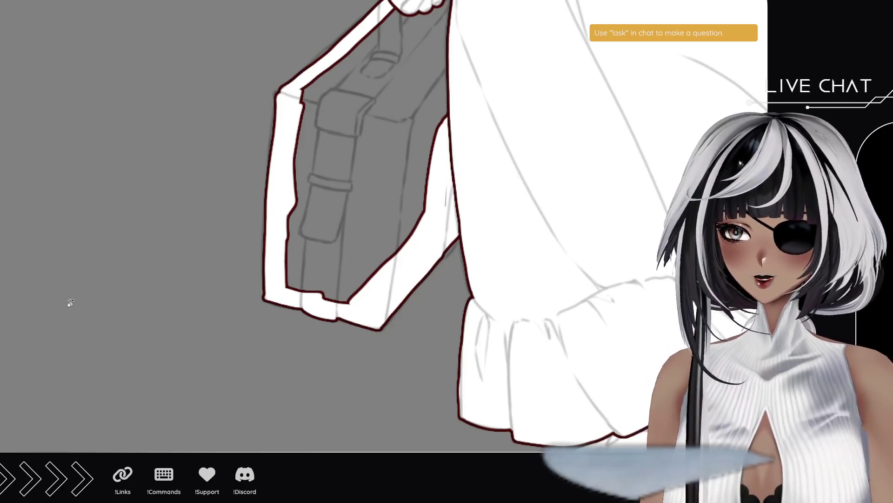
mouse_move(183, 155)
mouse_down()
mouse_move(175, 219)
mouse_move(277, 212)
mouse_move(207, 285)
mouse_move(205, 278)
mouse_up()
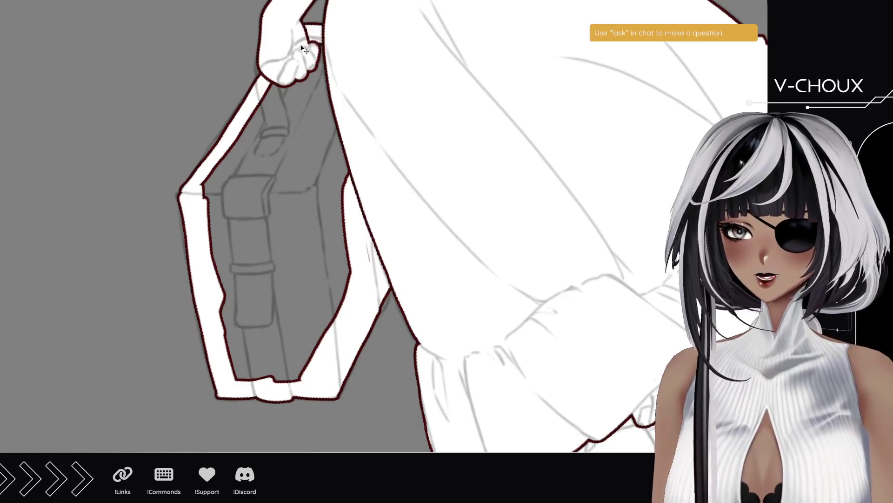
drag(303, 28, 326, 34)
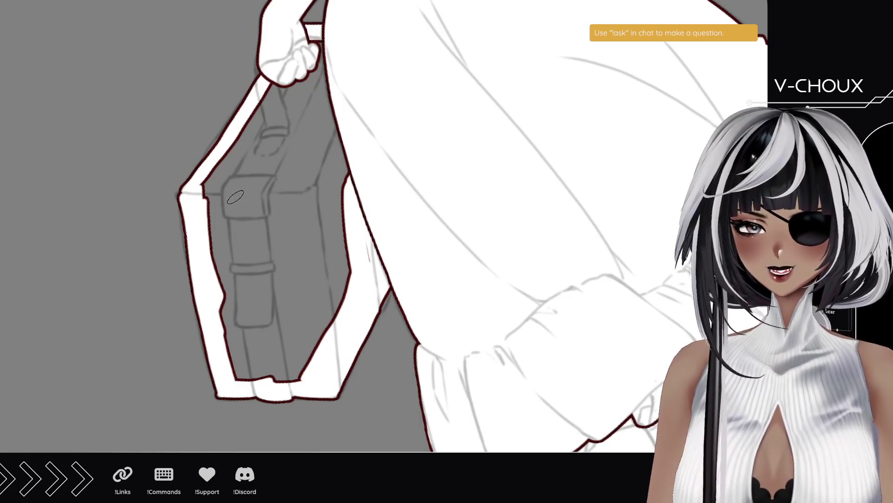
- Fill the briefcase's left and upper-left areas and the strap gap with white
mouse_move(205, 184)
mouse_down()
mouse_move(245, 374)
mouse_move(306, 378)
mouse_move(245, 332)
mouse_move(240, 284)
mouse_up()
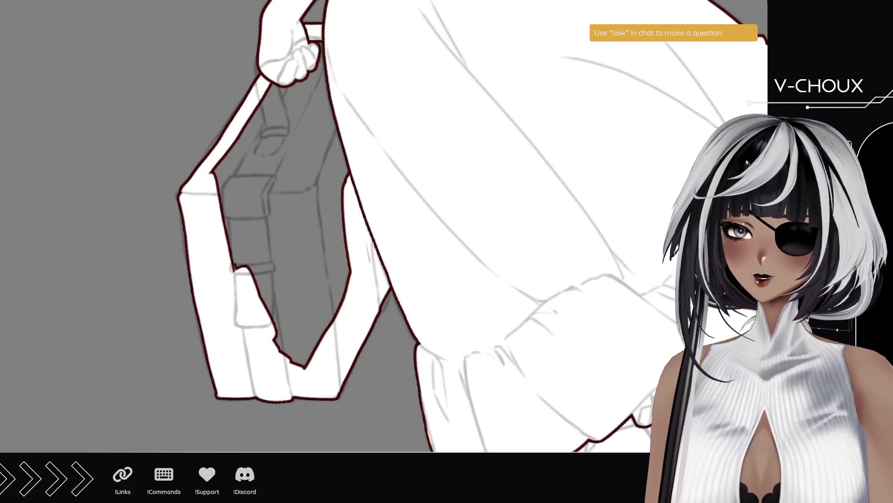
mouse_move(242, 161)
mouse_down()
mouse_move(233, 167)
mouse_move(302, 56)
mouse_move(305, 84)
mouse_up()
mouse_move(243, 203)
mouse_down()
mouse_move(280, 343)
mouse_move(307, 359)
mouse_move(273, 214)
mouse_move(298, 93)
mouse_move(319, 315)
mouse_move(343, 259)
mouse_move(340, 119)
mouse_move(335, 210)
mouse_up()
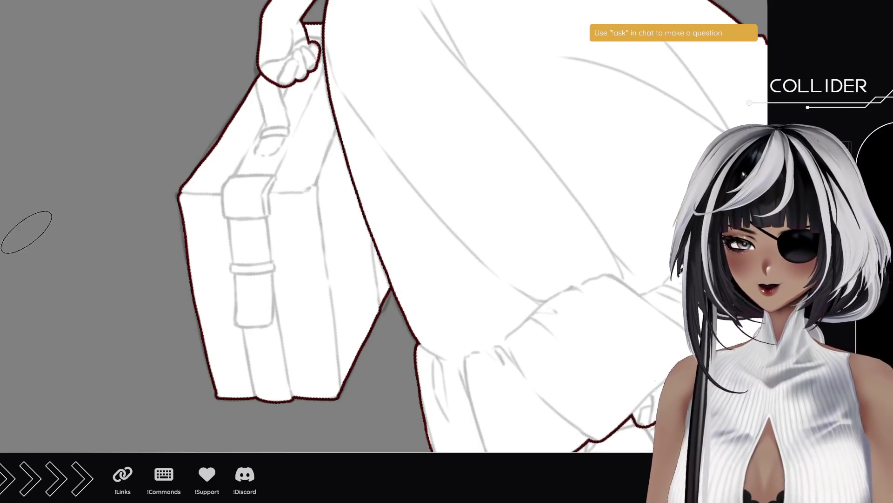
key(ctrl+minus)
key(ctrl+minus)
key(ctrl+minus)
drag(298, 69, 305, 255)
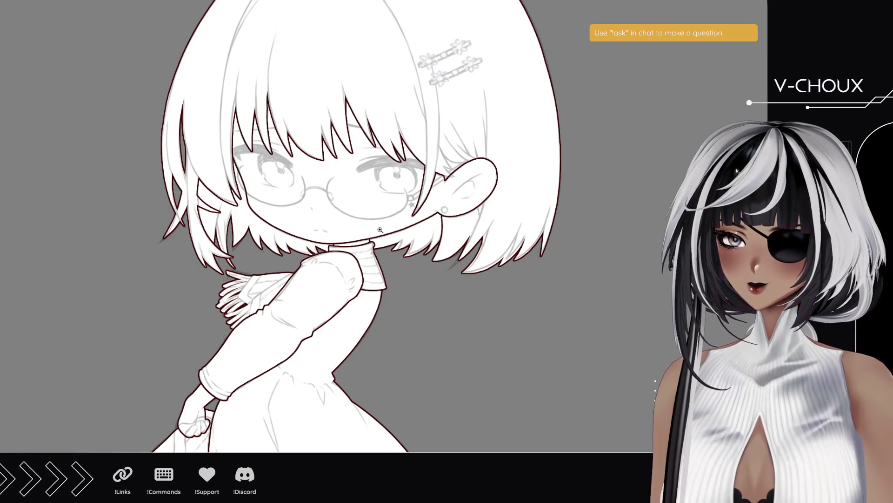
- Ink a thick dark red line along the iris's left edge
scroll(349, 182, up, 6)
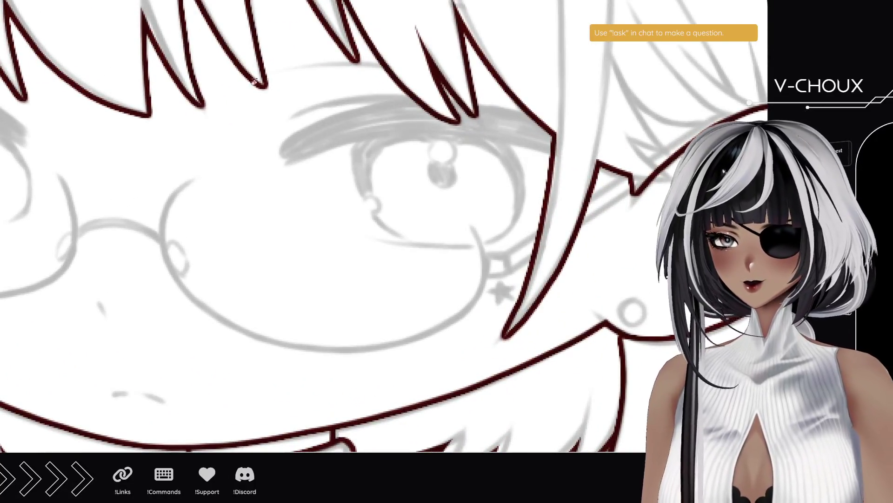
mouse_move(254, 81)
mouse_down()
mouse_move(369, 219)
mouse_move(219, 321)
mouse_up()
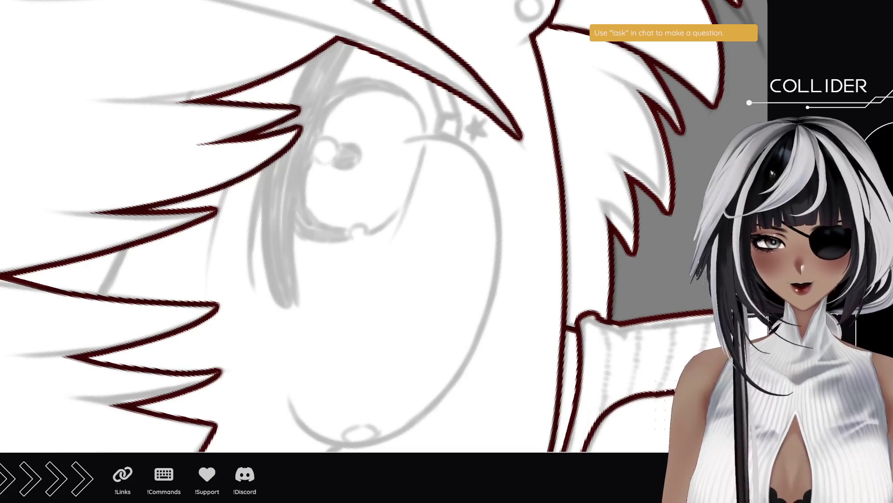
drag(285, 299, 301, 169)
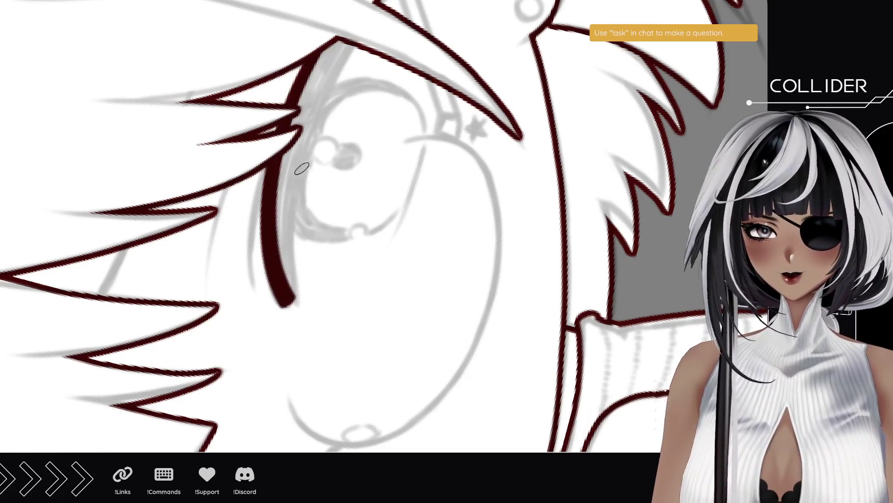
key(ctrl+z)
drag(285, 305, 336, 50)
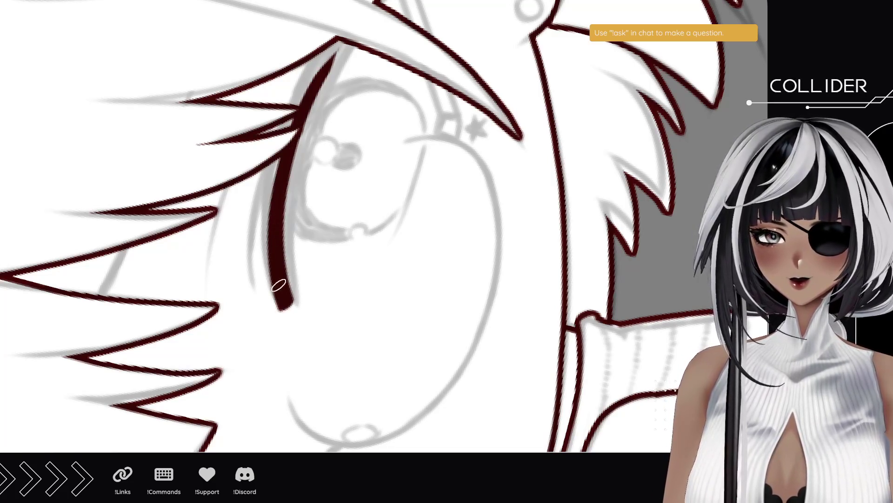
drag(285, 293, 333, 88)
mouse_move(291, 232)
mouse_down()
mouse_move(348, 60)
mouse_move(335, 53)
mouse_up()
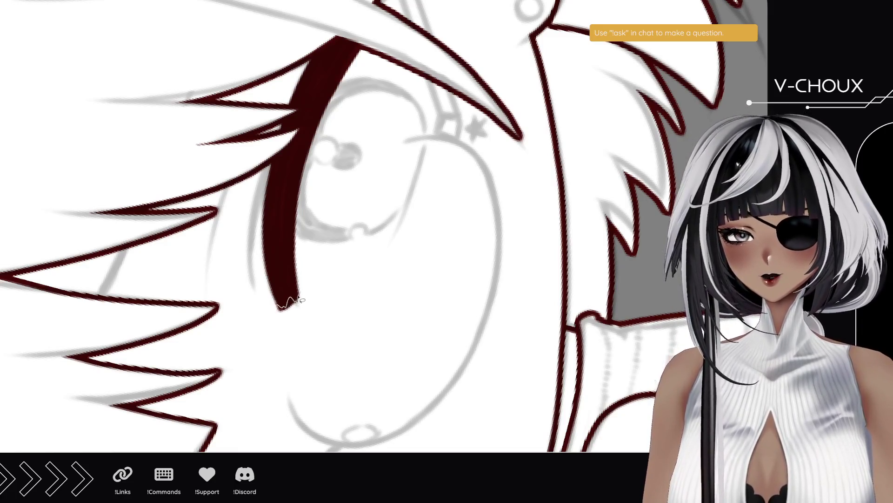
click(287, 305)
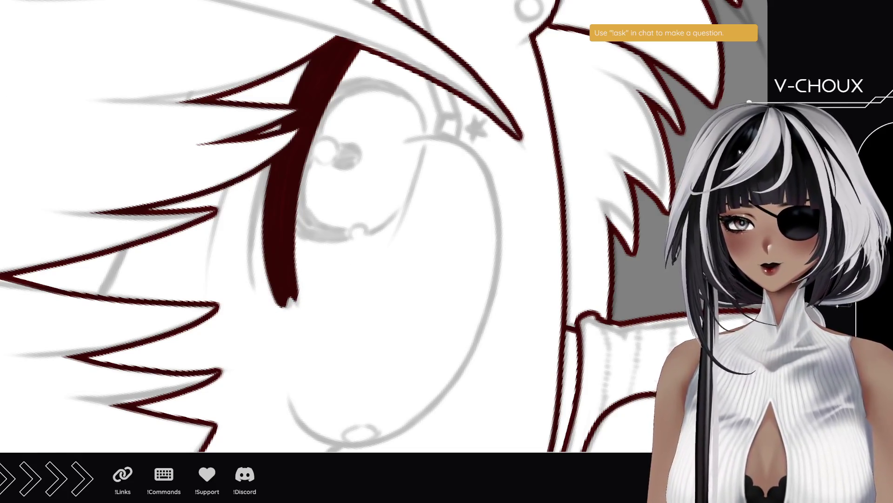
- Add a thin dark red line beside the thick iris stroke
drag(260, 309, 263, 170)
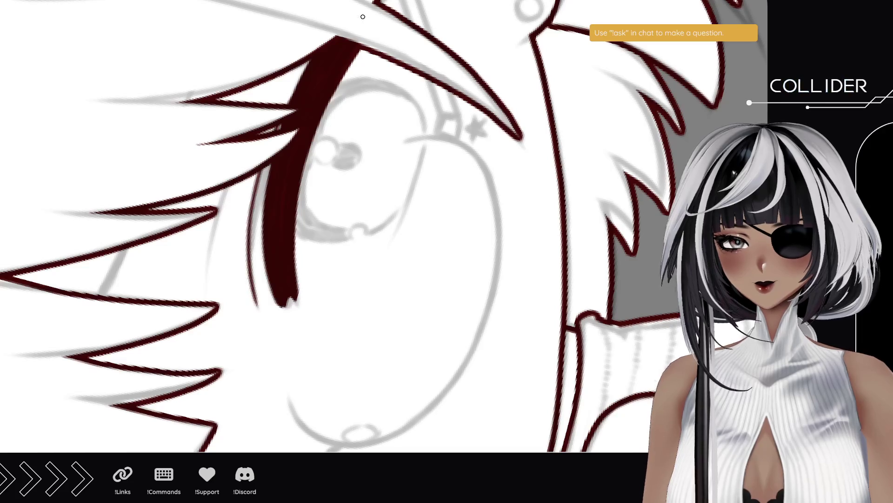
key(ctrl+z)
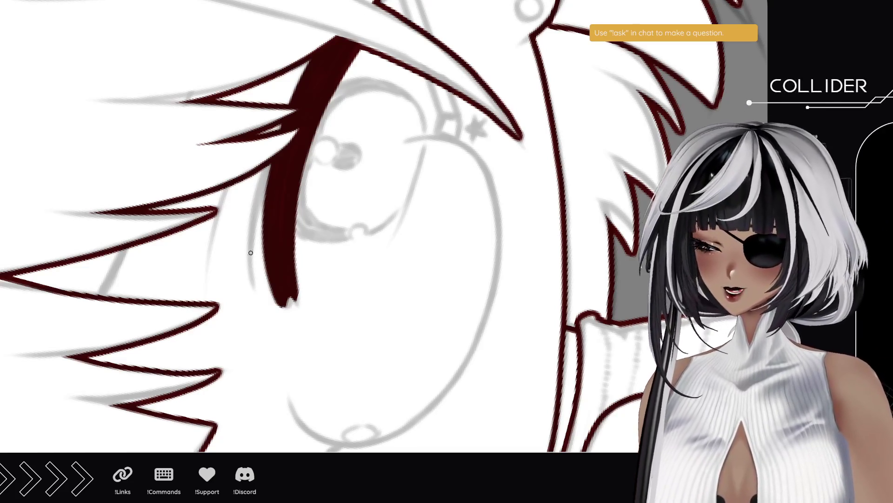
key(ctrl+y)
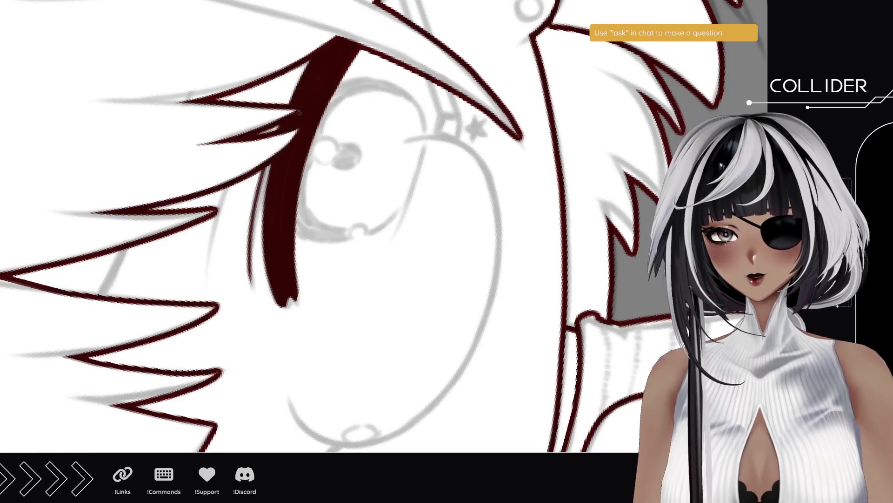
key(ctrl+z)
key(ctrl+y)
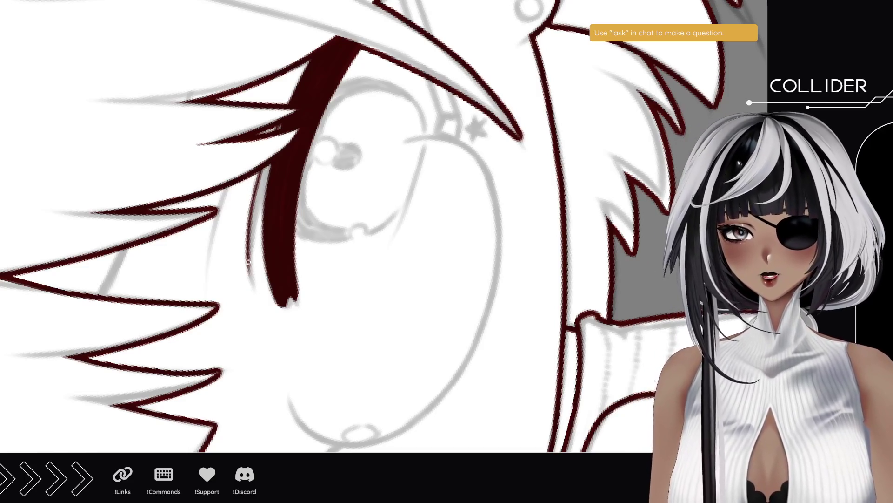
key(ctrl+y)
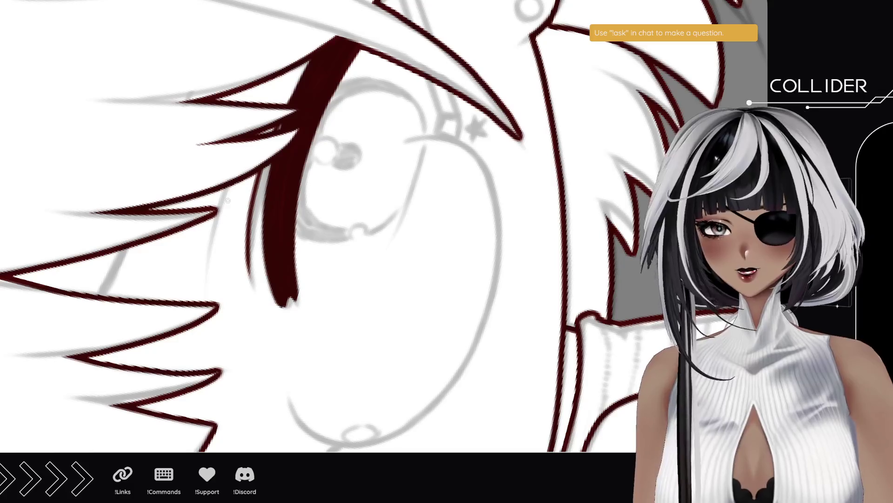
- Ink thin lines down the eye sketch and over the faint lower-left sketch line
drag(220, 184, 200, 283)
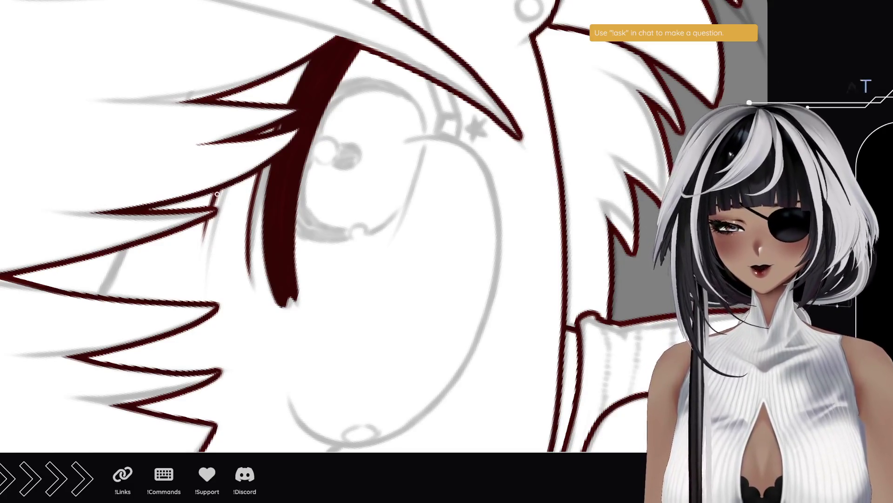
drag(100, 293, 123, 250)
drag(101, 298, 126, 249)
drag(102, 294, 119, 251)
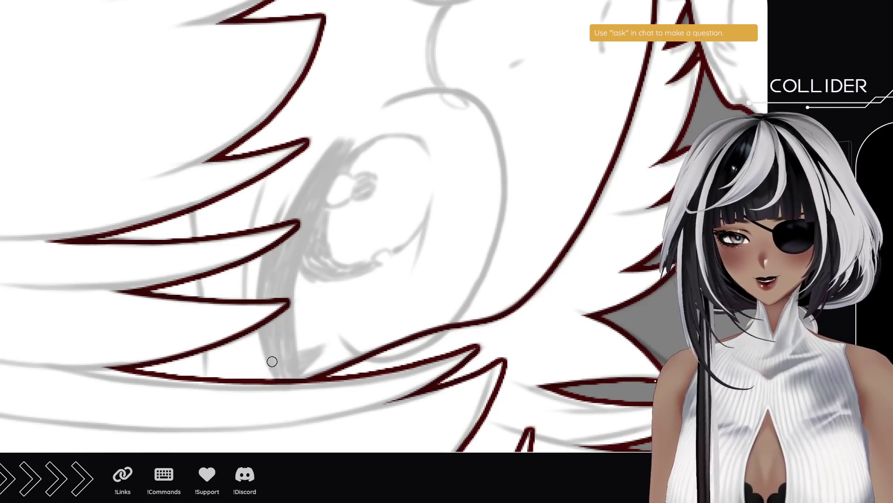
- Draw a curved dark red line up the iris's left side
drag(272, 361, 264, 321)
key(ctrl+z)
drag(276, 377, 308, 167)
key(ctrl+z)
drag(278, 378, 312, 205)
- Thicken the iris line into one solid stroke and darken its top tip
drag(289, 365, 299, 240)
mouse_move(320, 175)
mouse_down()
mouse_move(288, 372)
mouse_move(277, 244)
mouse_up()
drag(293, 328, 319, 189)
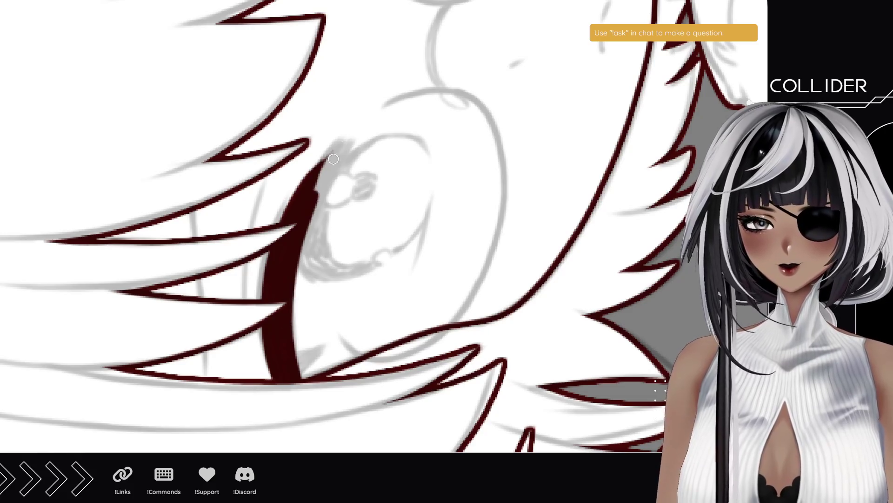
mouse_move(345, 154)
mouse_down()
mouse_move(292, 284)
mouse_move(317, 185)
mouse_up()
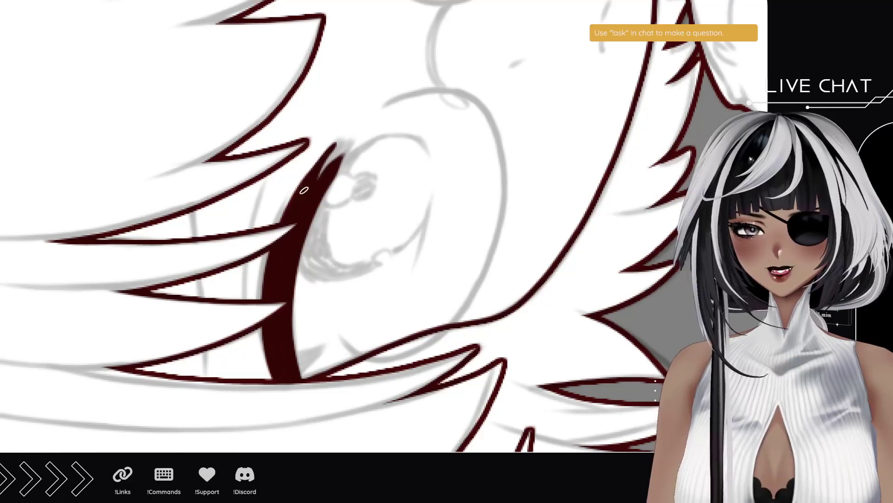
drag(348, 145, 340, 161)
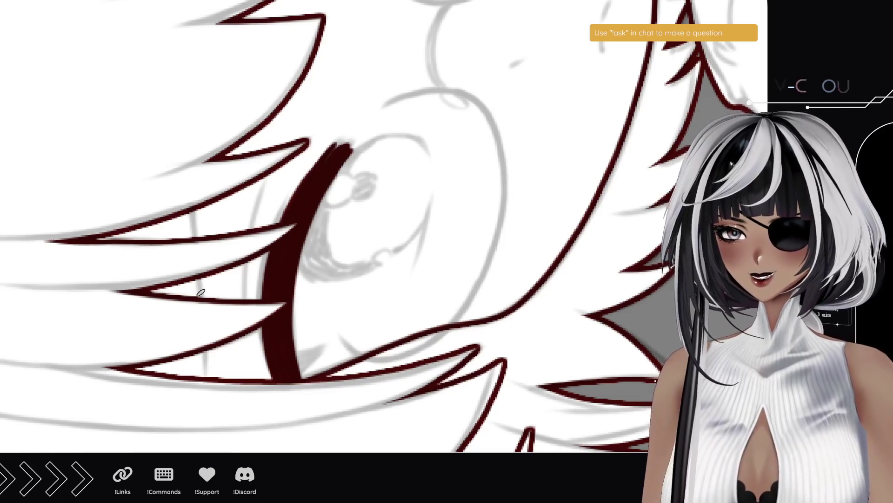
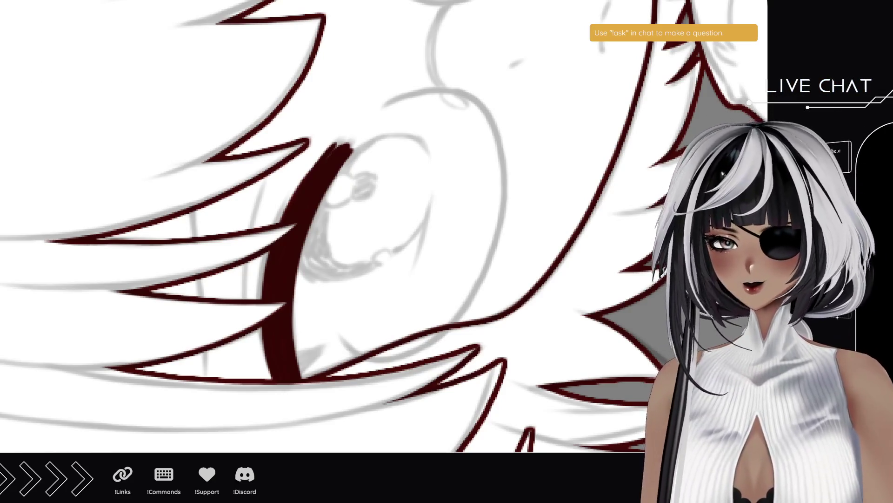
- Ink a thin dark red line along the eye outline's left edge, redrawing it once, then straighten the canvas
drag(289, 180, 261, 298)
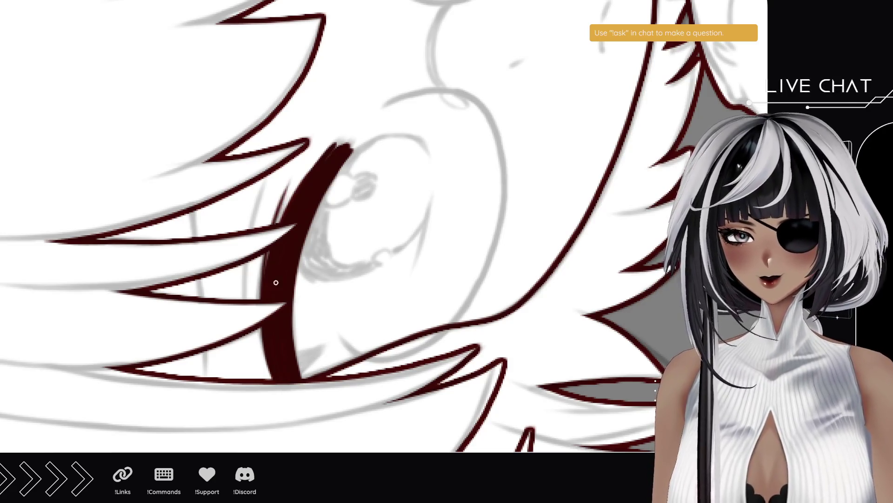
key(ctrl+z)
mouse_move(291, 176)
mouse_down()
mouse_move(260, 299)
mouse_move(278, 206)
mouse_move(240, 300)
mouse_up()
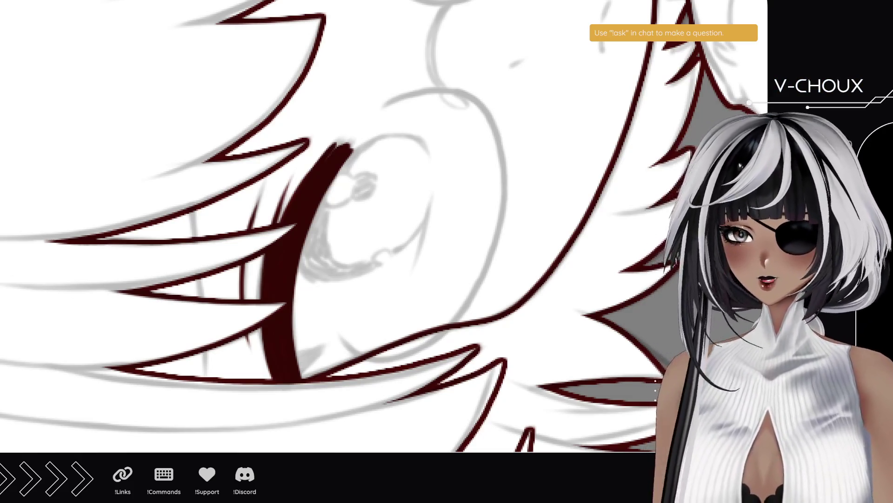
mouse_move(159, 155)
mouse_down()
mouse_move(311, 270)
mouse_move(304, 269)
mouse_up()
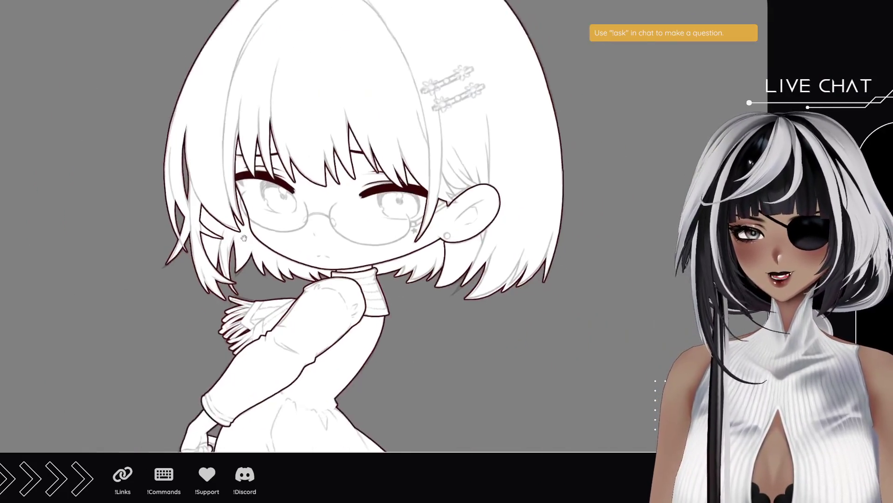
- Zoom in on the left eye and thicken its upper-left lash line with three dark red strokes
click(304, 221)
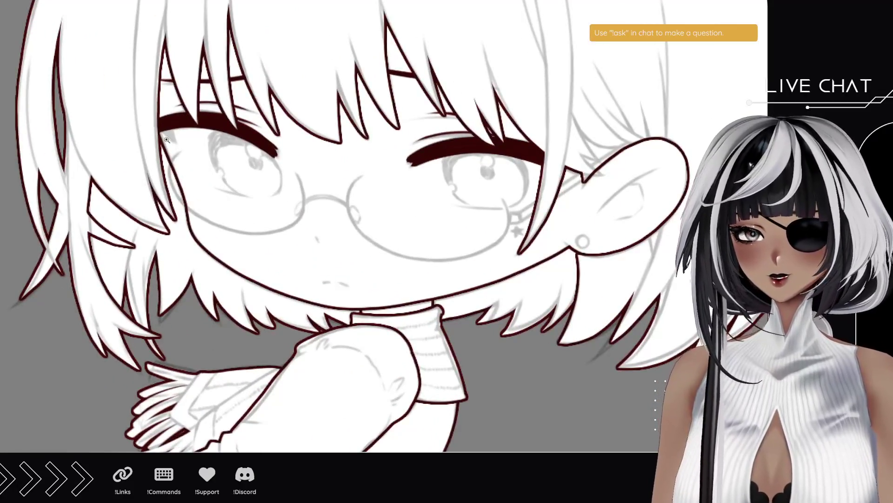
click(166, 139)
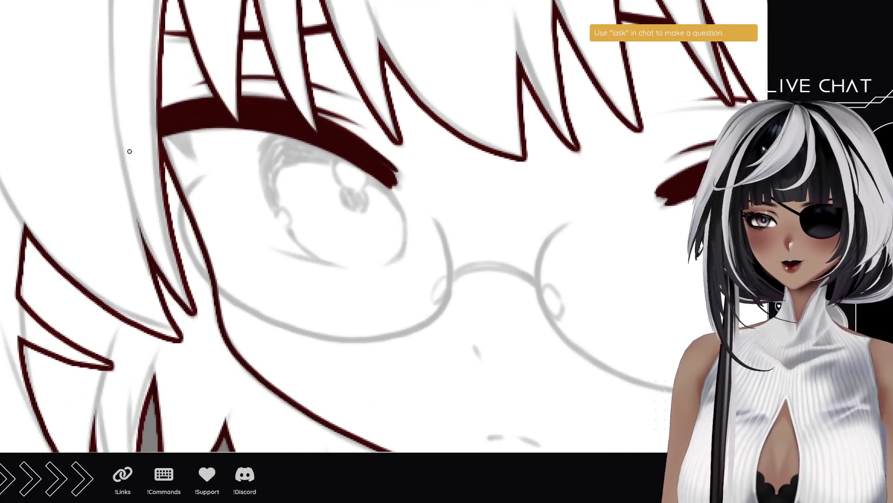
mouse_move(168, 140)
mouse_down()
mouse_move(204, 181)
mouse_move(191, 132)
mouse_up()
mouse_move(208, 185)
mouse_down()
mouse_move(180, 142)
mouse_move(194, 168)
mouse_move(192, 153)
mouse_up()
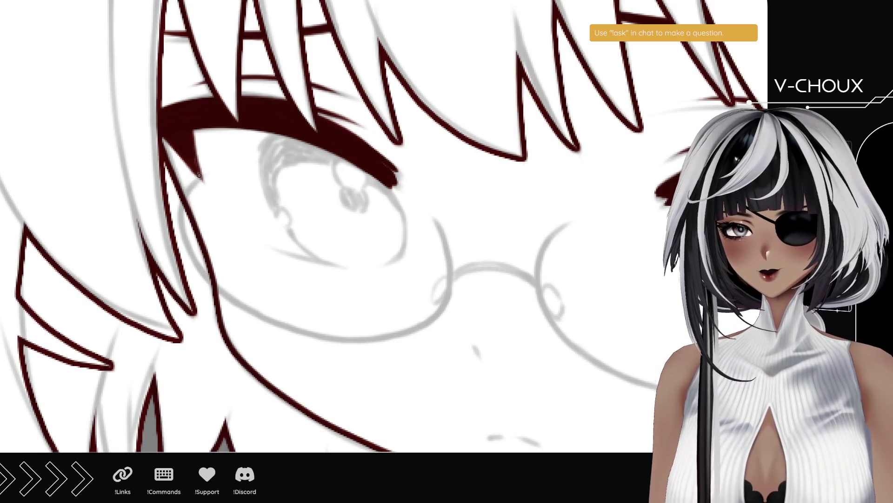
drag(194, 118, 198, 160)
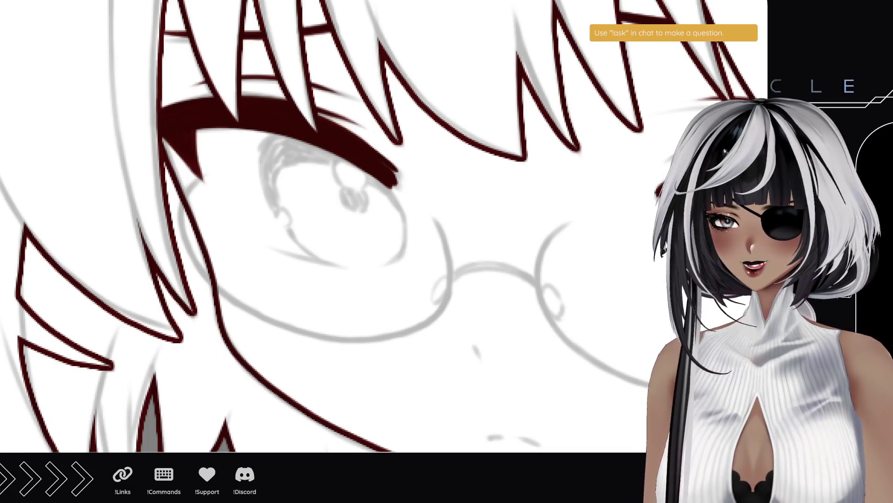
- Paint the left eye's iris in dark red and erase its centre to leave a ring
scroll(325, 263, down, 2)
mouse_move(325, 264)
mouse_down()
mouse_move(188, 209)
mouse_move(198, 199)
mouse_move(124, 196)
mouse_move(182, 201)
mouse_move(246, 263)
mouse_up()
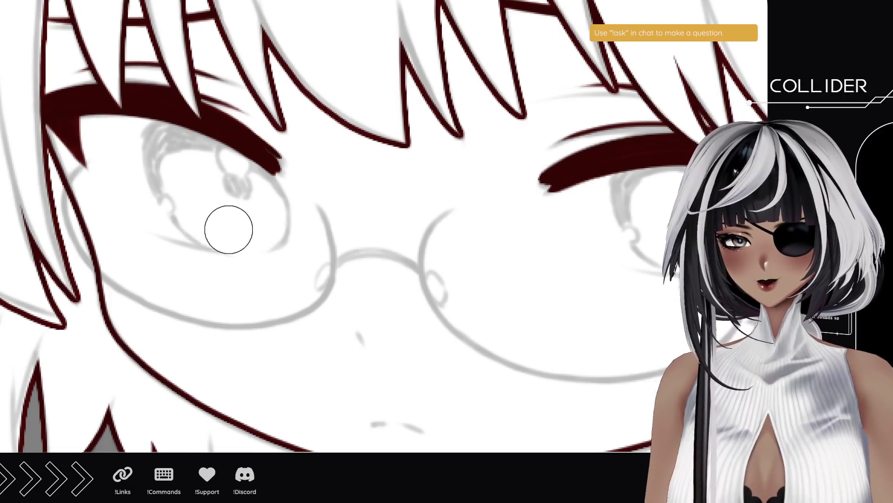
mouse_move(236, 227)
mouse_down()
mouse_move(194, 203)
mouse_move(170, 148)
mouse_move(182, 181)
mouse_move(238, 232)
mouse_move(187, 199)
mouse_move(174, 159)
mouse_move(216, 215)
mouse_move(184, 189)
mouse_move(179, 175)
mouse_move(214, 214)
mouse_move(174, 146)
mouse_move(211, 155)
mouse_move(239, 225)
mouse_move(184, 194)
mouse_move(215, 219)
mouse_move(258, 225)
mouse_move(247, 188)
mouse_move(233, 225)
mouse_move(255, 224)
mouse_move(253, 201)
mouse_move(259, 225)
mouse_move(254, 194)
mouse_up()
key(ctrl+z)
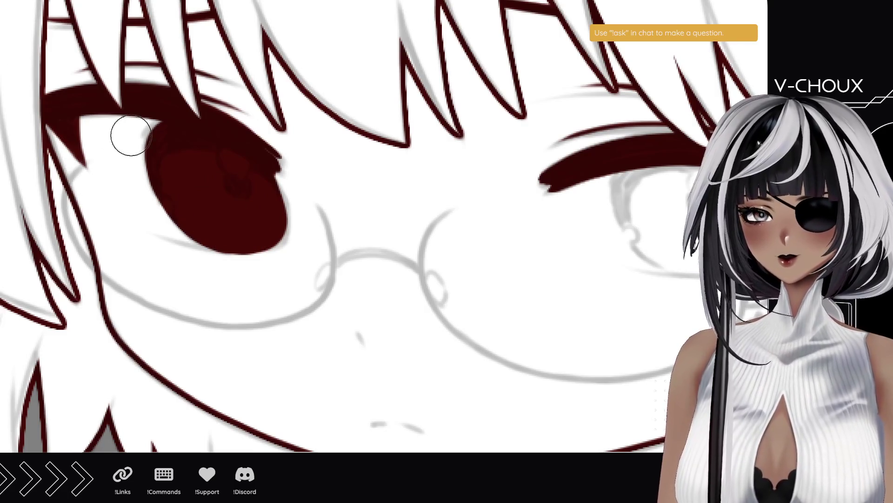
mouse_move(238, 227)
mouse_down()
mouse_move(191, 177)
mouse_move(223, 167)
mouse_move(258, 214)
mouse_move(242, 233)
mouse_move(223, 220)
mouse_up()
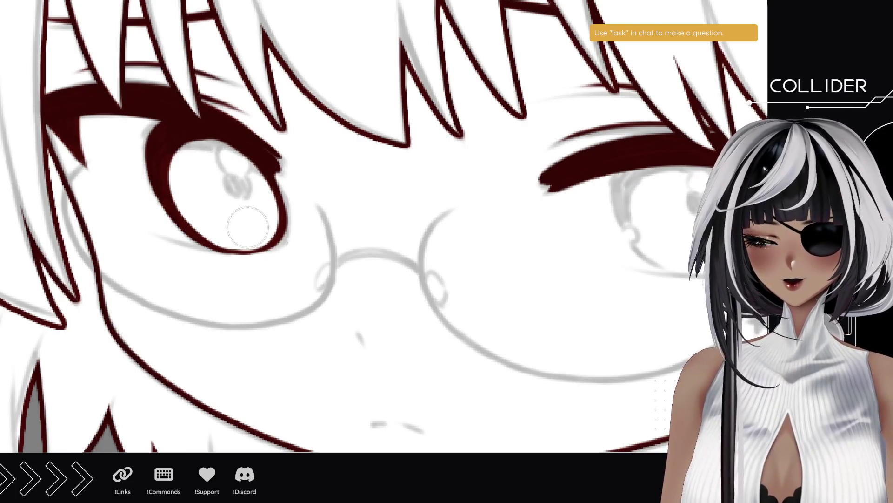
drag(582, 281, 369, 253)
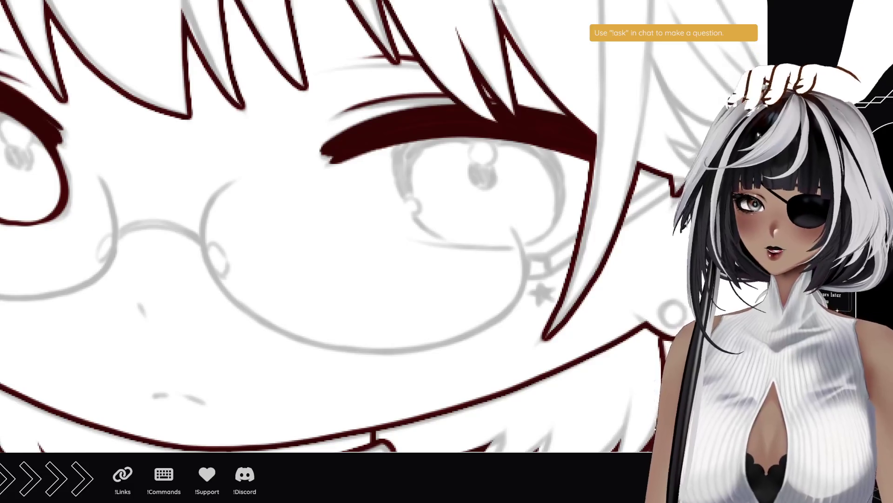
- Centre and rotate the view on the right eye, then paint its iris in dark red
drag(467, 207, 293, 188)
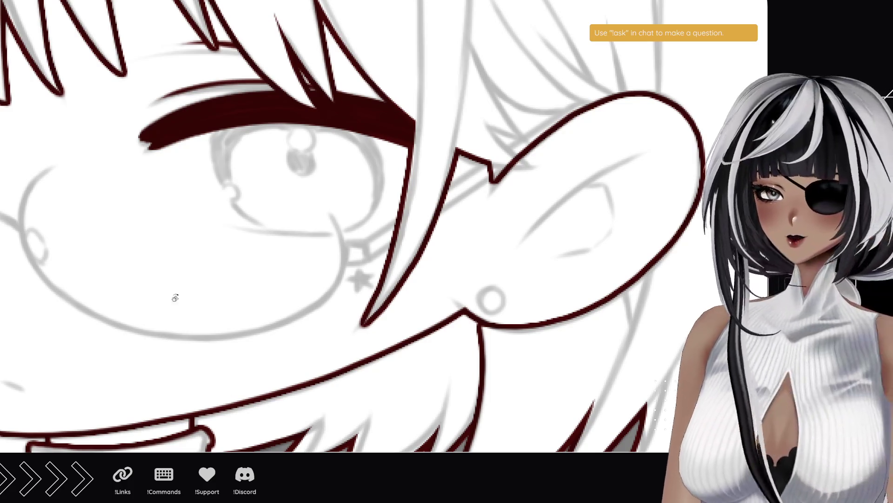
mouse_move(306, 307)
mouse_down()
mouse_move(261, 275)
mouse_move(144, 247)
mouse_move(133, 229)
mouse_up()
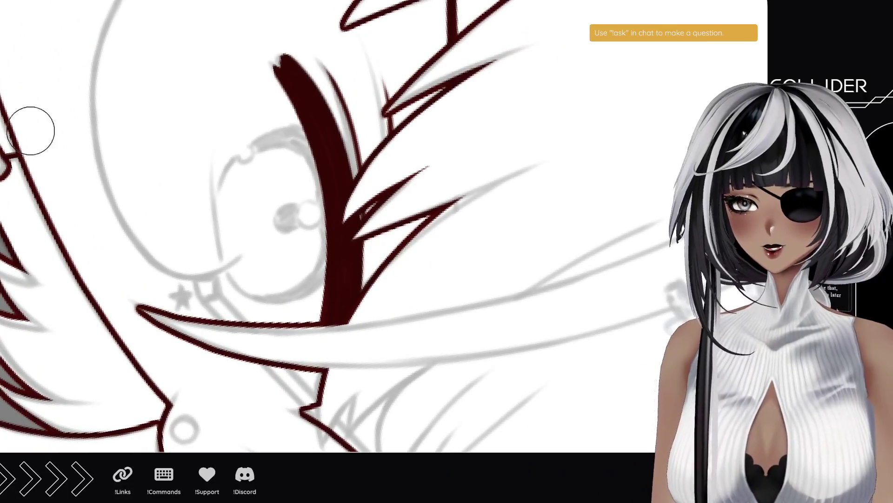
click(252, 263)
mouse_move(252, 264)
mouse_down()
mouse_move(284, 259)
mouse_move(314, 221)
mouse_up()
mouse_move(250, 257)
mouse_down()
mouse_move(239, 215)
mouse_move(245, 179)
mouse_move(267, 156)
mouse_move(244, 191)
mouse_move(256, 168)
mouse_move(293, 150)
mouse_move(272, 205)
mouse_move(290, 187)
mouse_move(305, 216)
mouse_move(287, 193)
mouse_move(291, 221)
mouse_move(254, 272)
mouse_move(273, 275)
mouse_move(279, 291)
mouse_up()
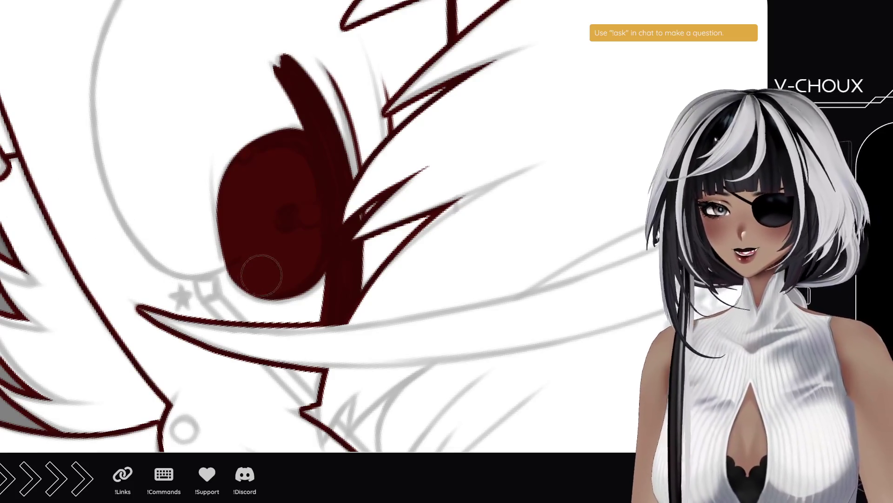
- Erase the right iris interior to white, leaving a ring, and reset the canvas rotation
click(283, 264)
mouse_move(283, 264)
mouse_down()
mouse_move(253, 247)
mouse_move(239, 204)
mouse_move(257, 188)
mouse_up()
key(ctrl+z)
mouse_move(269, 267)
mouse_down()
mouse_move(242, 219)
mouse_move(257, 175)
mouse_move(285, 177)
mouse_up()
mouse_move(300, 228)
mouse_down()
mouse_move(272, 267)
mouse_move(275, 243)
mouse_move(269, 246)
mouse_up()
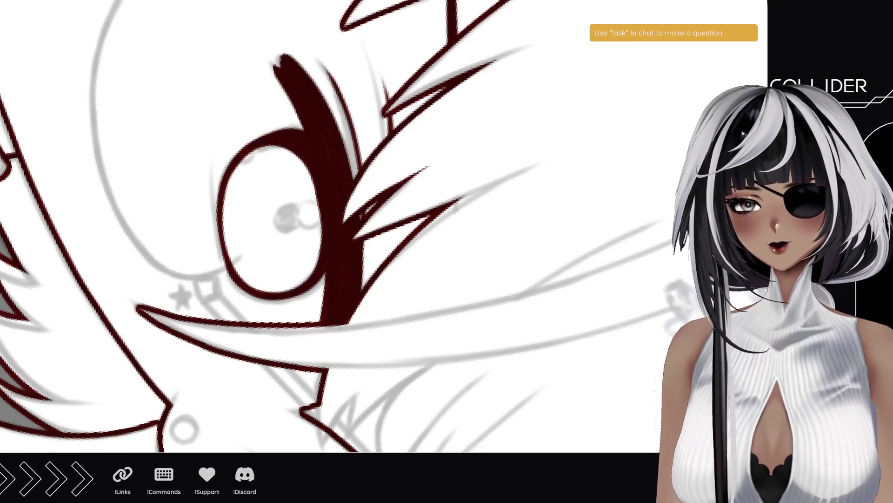
key(5)
scroll(179, 323, down, 3)
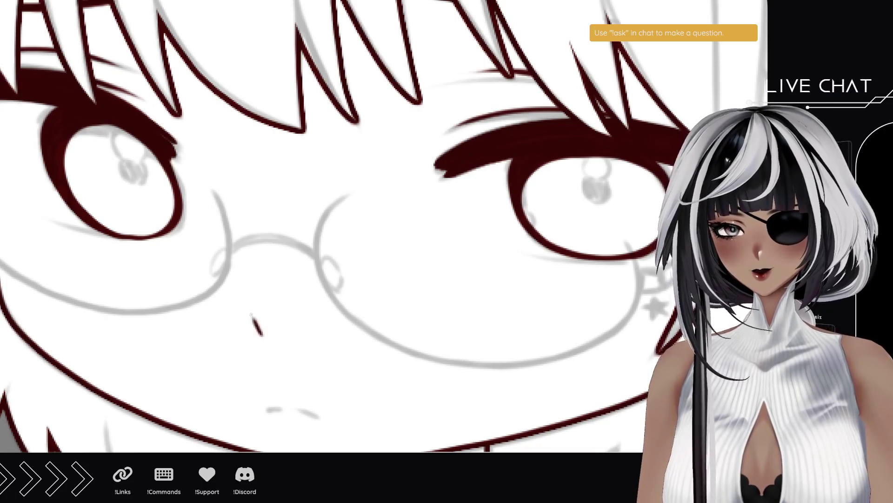
- Turn the view a quarter turn and ink a short dark red stroke below the nose, trimming its excess
scroll(271, 348, down, 5)
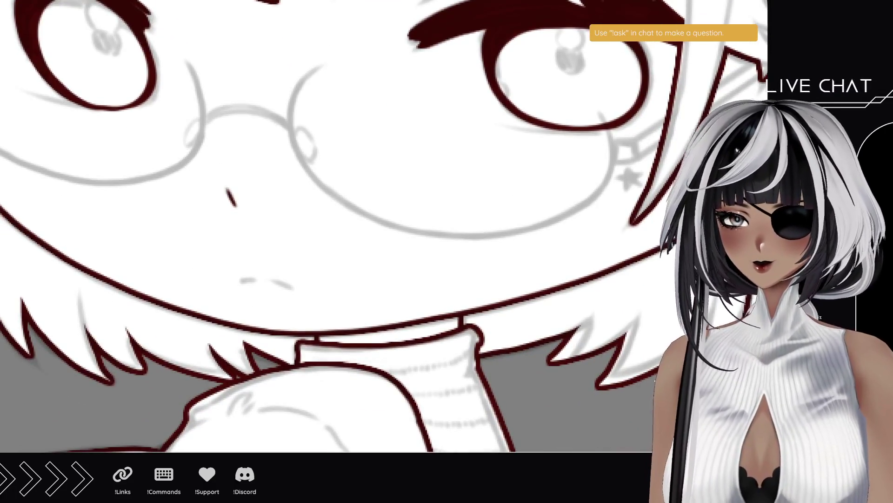
scroll(138, 284, up, 5)
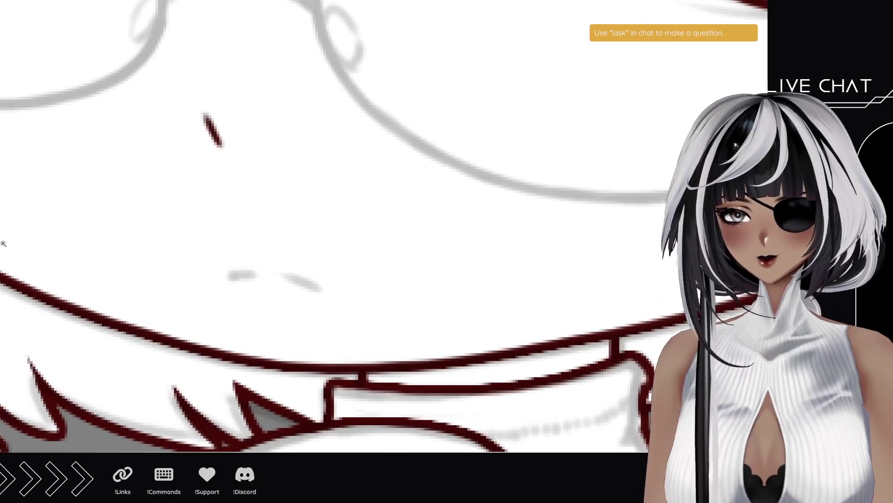
drag(378, 196, 354, 228)
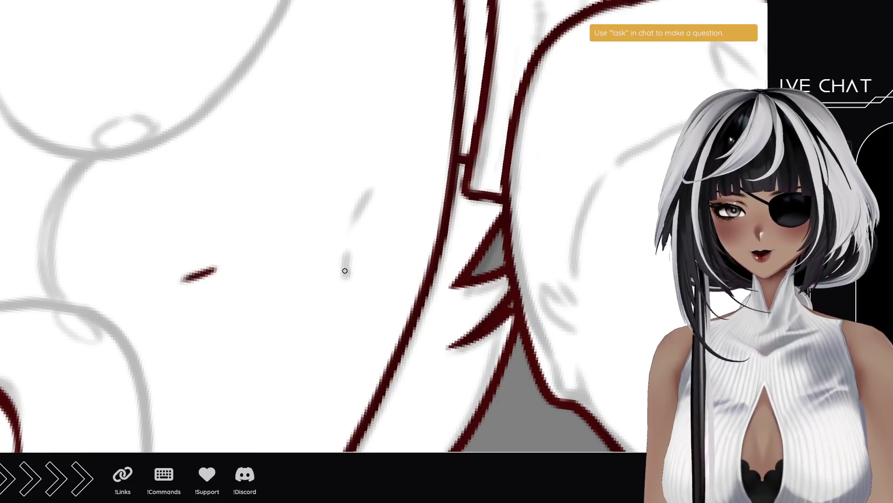
drag(346, 279, 368, 197)
key(ctrl+z)
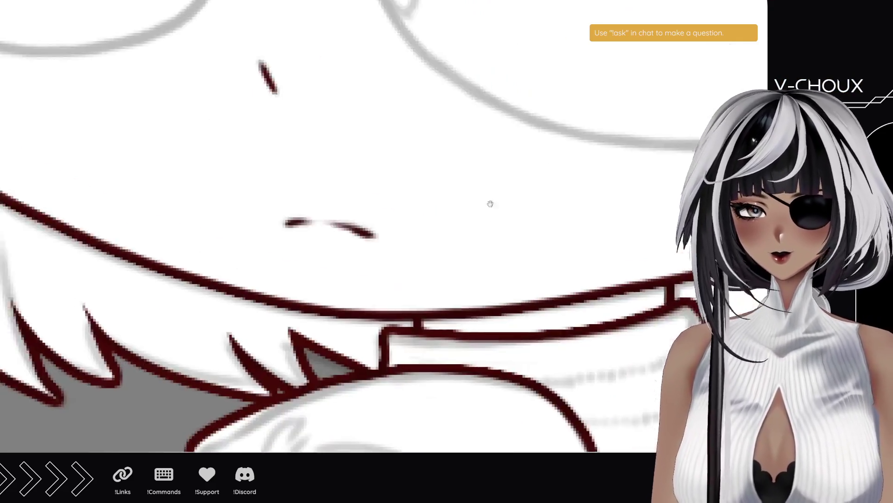
mouse_move(490, 201)
mouse_down()
mouse_move(144, 369)
mouse_move(297, 277)
mouse_move(265, 321)
mouse_up()
key(ctrl+minus)
key(ctrl+minus)
key(ctrl+minus)
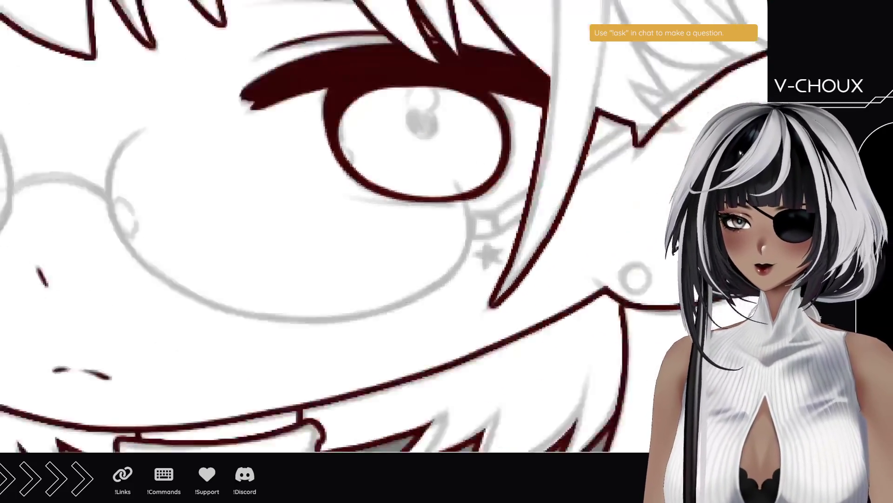
- Zoom in on the ear and ink the round earring's right side in dark red
mouse_move(319, 261)
mouse_down()
mouse_move(484, 206)
mouse_move(517, 168)
mouse_up()
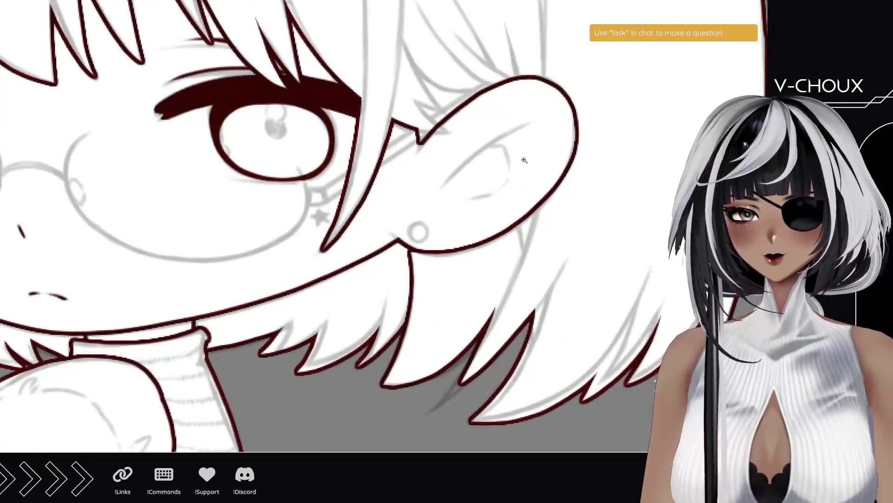
drag(480, 205, 47, 151)
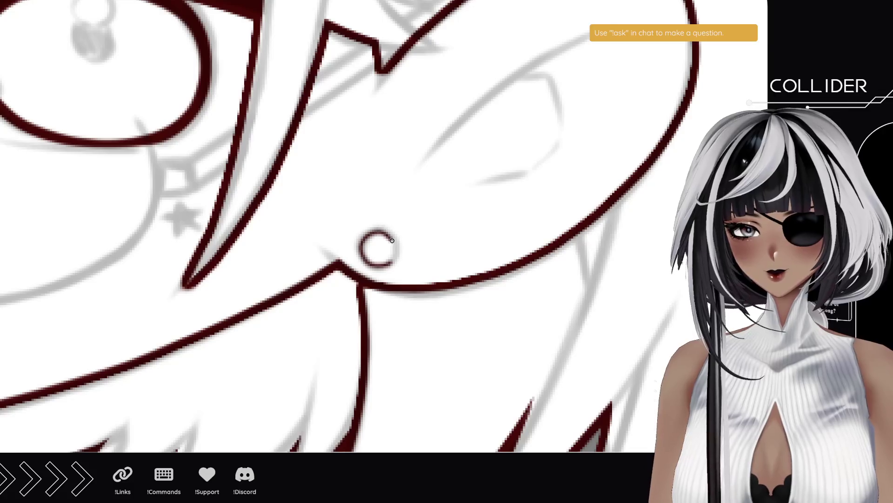
drag(392, 241, 395, 254)
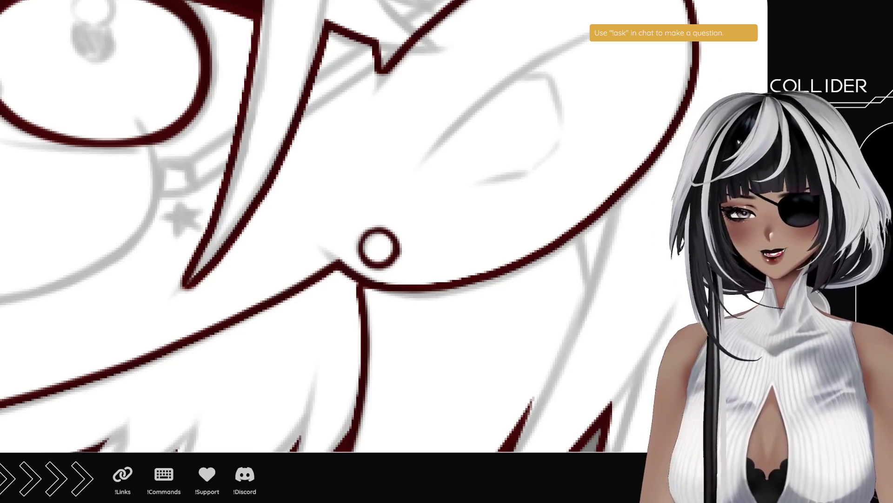
key(ctrl+alt+0)
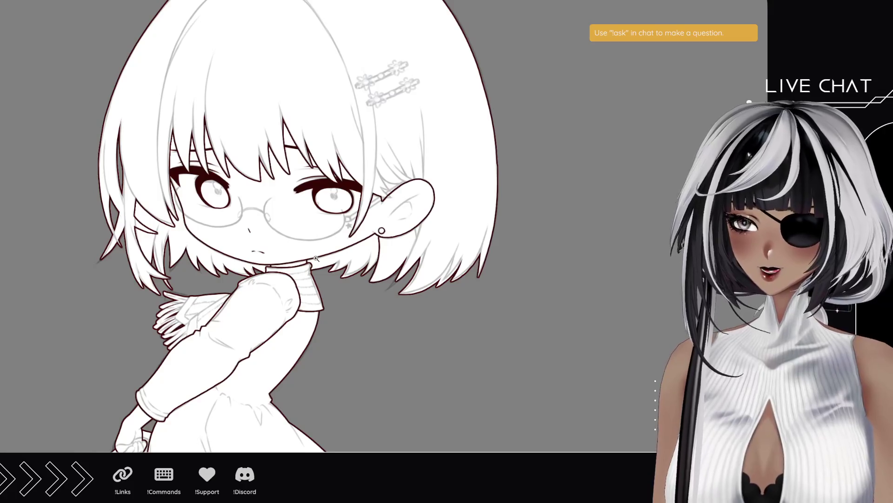
- Zoom in on the face around the glasses
click(285, 226)
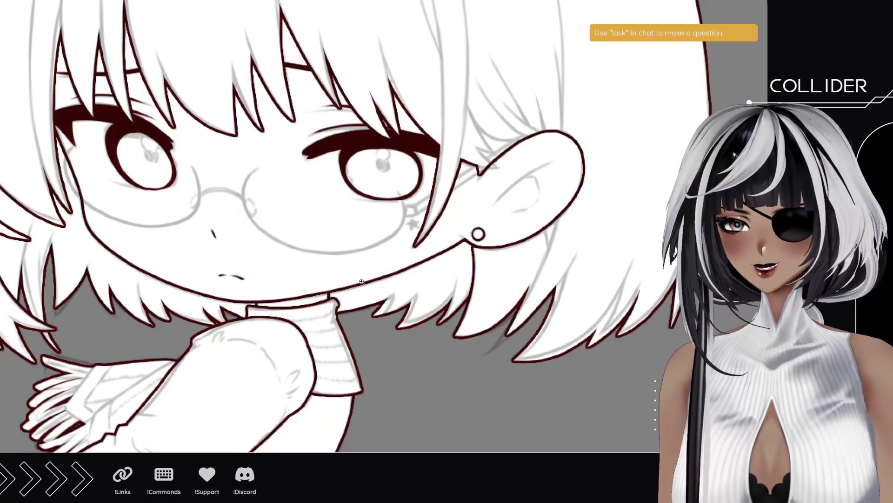
click(296, 244)
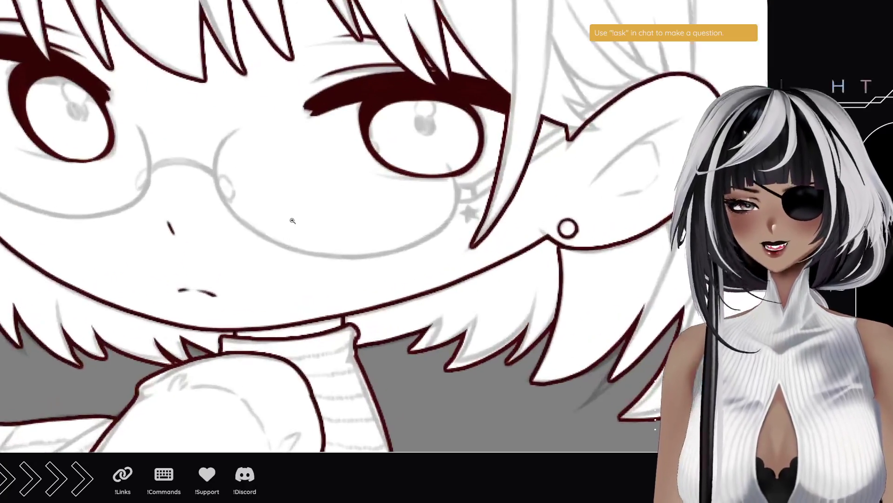
- Zoom in on the left glasses lens, rotate the view, and start tracing the grey sketch curve in dark red
click(158, 173)
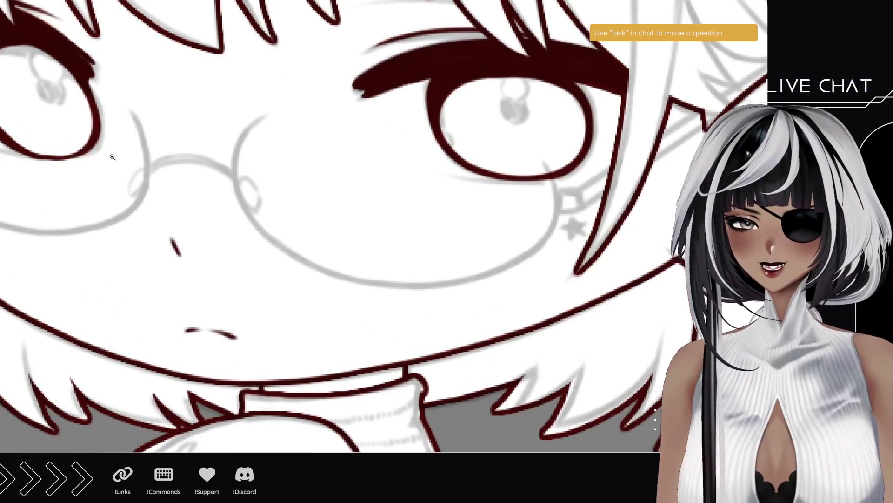
click(112, 157)
mouse_move(326, 261)
mouse_down()
mouse_move(379, 224)
mouse_move(289, 388)
mouse_up()
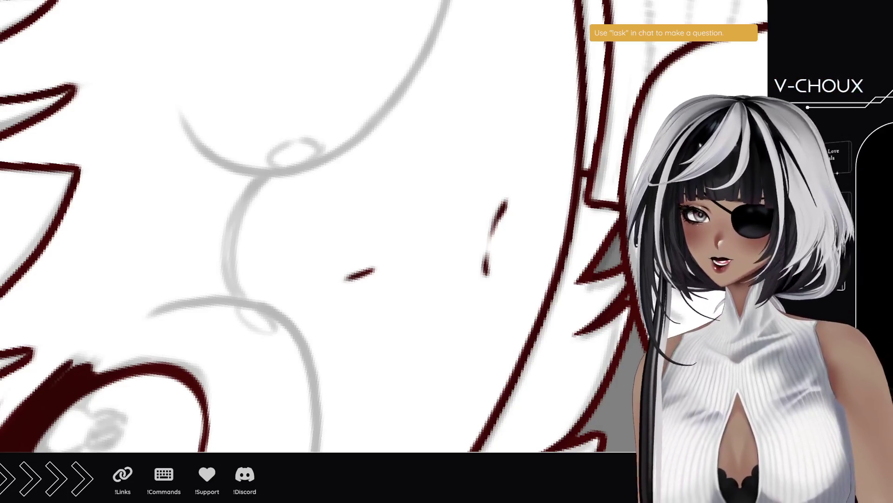
mouse_move(242, 297)
mouse_down()
mouse_move(229, 219)
mouse_move(252, 179)
mouse_up()
key(ctrl+z)
mouse_move(246, 303)
mouse_down()
mouse_move(225, 273)
mouse_move(251, 186)
mouse_move(268, 175)
mouse_up()
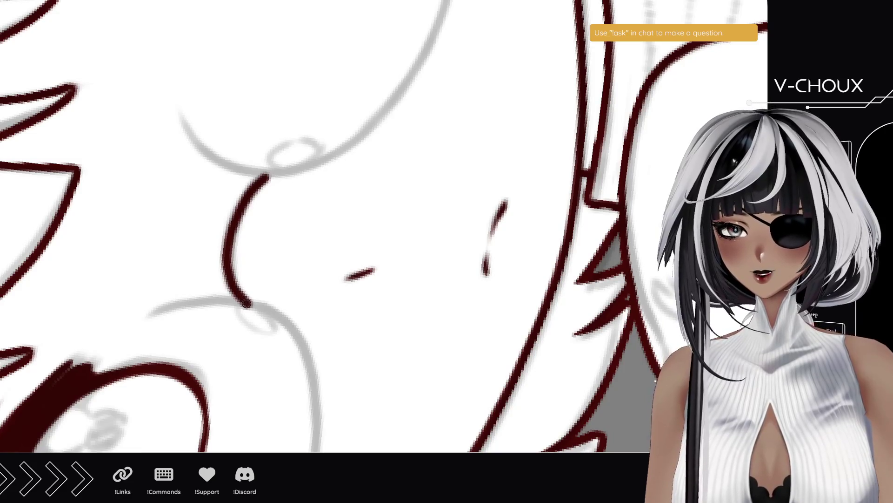
key(ctrl+z)
mouse_move(247, 302)
mouse_down()
mouse_move(225, 253)
mouse_move(246, 192)
mouse_move(270, 173)
mouse_up()
- Keep redrawing the curve until one clean dark red stroke with the right top end remains
key(ctrl+z)
mouse_move(241, 297)
mouse_down()
mouse_move(237, 207)
mouse_move(270, 173)
mouse_up()
key(ctrl+z)
mouse_move(242, 298)
mouse_down()
mouse_move(243, 205)
mouse_move(276, 173)
mouse_up()
key(ctrl+z)
mouse_move(242, 298)
mouse_down()
mouse_move(225, 240)
mouse_move(274, 173)
mouse_move(245, 299)
mouse_move(278, 174)
mouse_up()
key(ctrl+z)
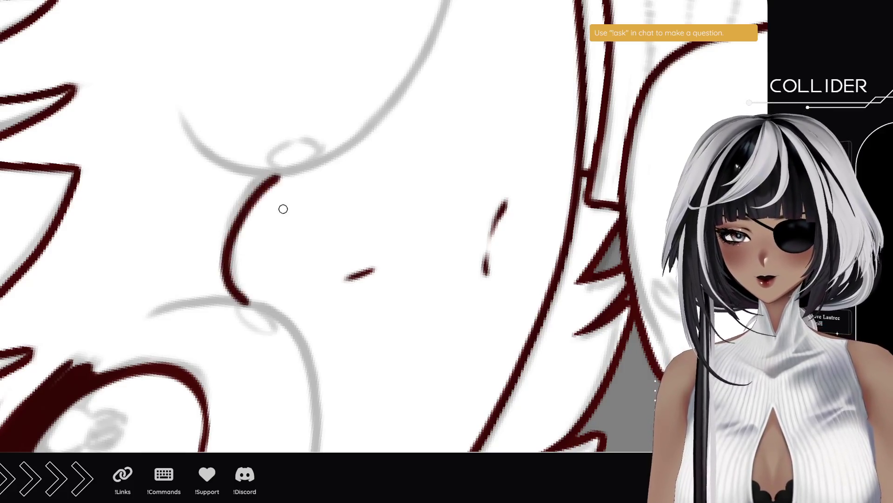
key(ctrl+z)
drag(241, 295, 276, 175)
key(ctrl+z)
drag(241, 298, 275, 173)
key(ctrl+z)
drag(245, 301, 278, 173)
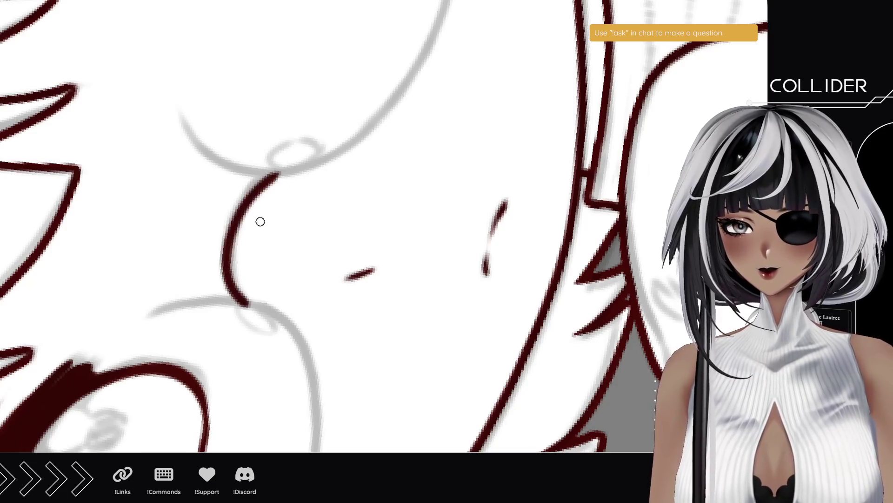
key(ctrl+z)
drag(246, 302, 276, 175)
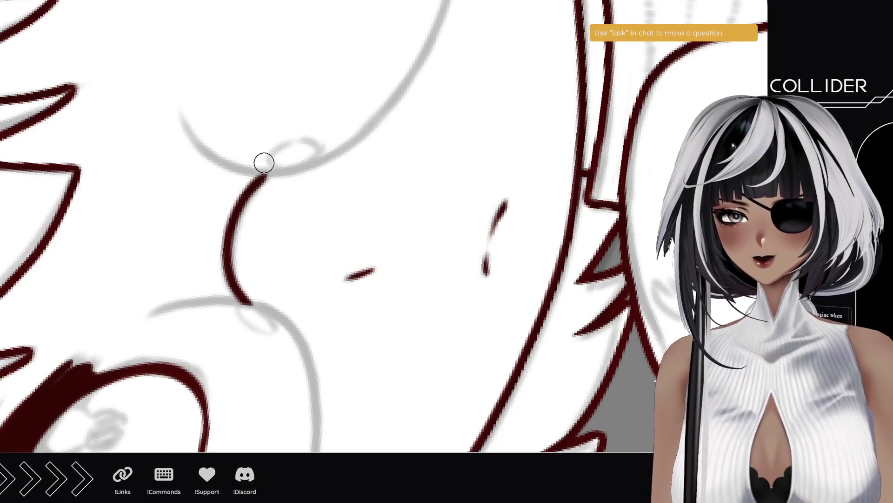
scroll(377, 210, down, 10)
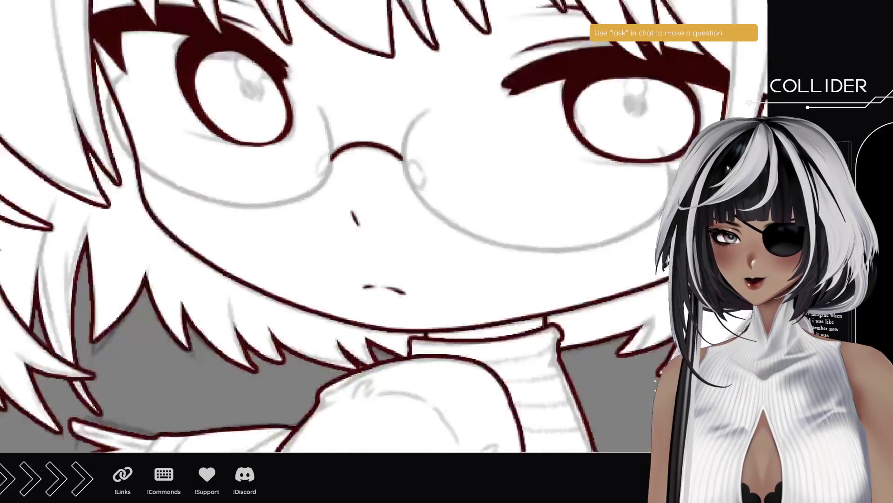
- Tilt and zoom toward the ear, then ink two short parallel dark red strokes beside the star
scroll(503, 138, up, 10)
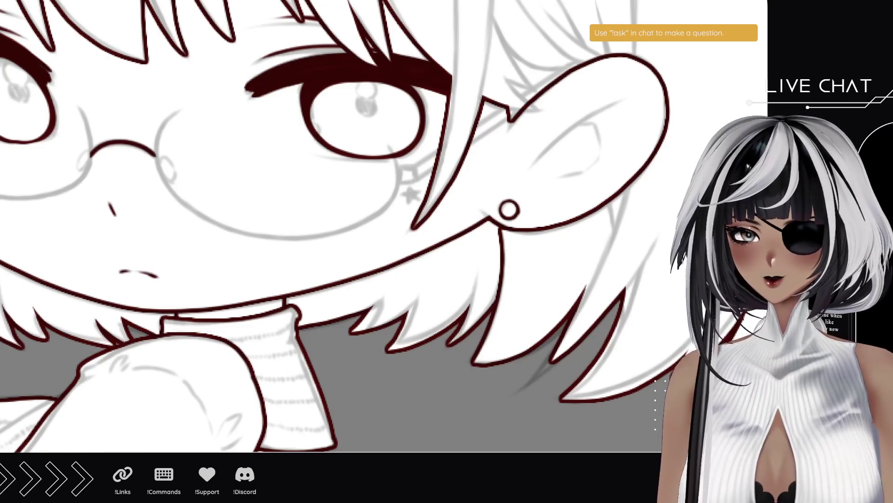
drag(283, 123, 193, 292)
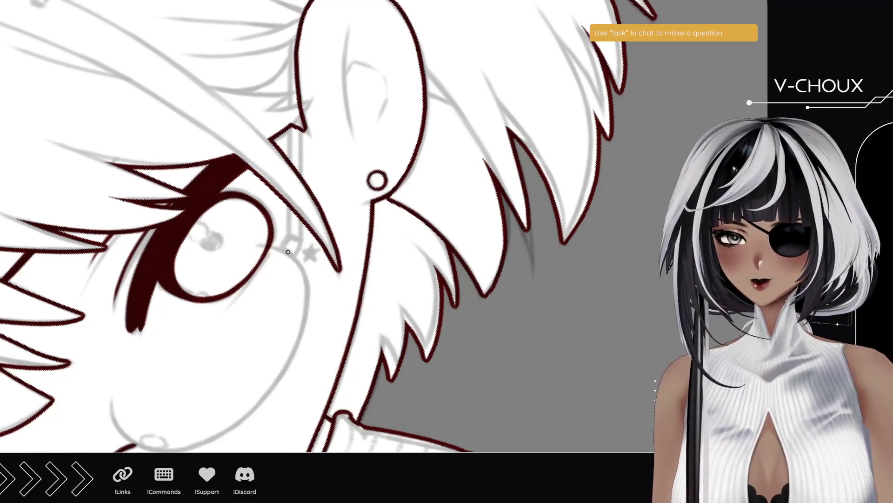
drag(278, 249, 190, 177)
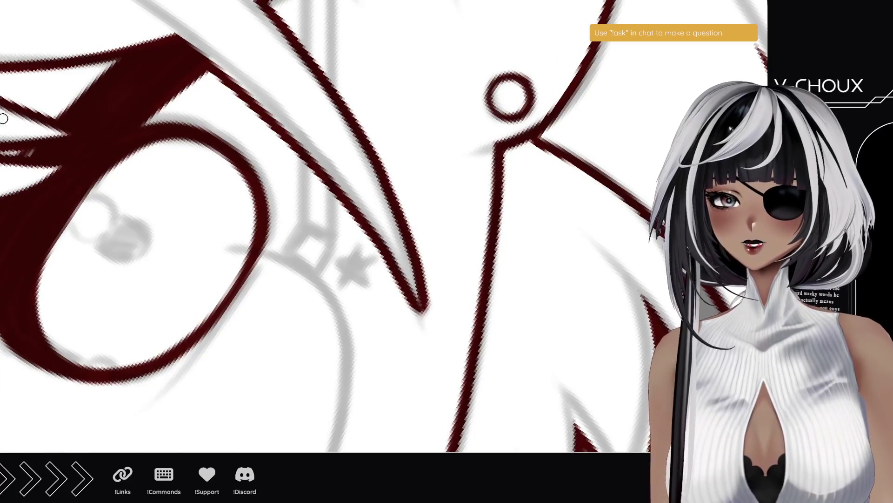
drag(285, 260, 300, 232)
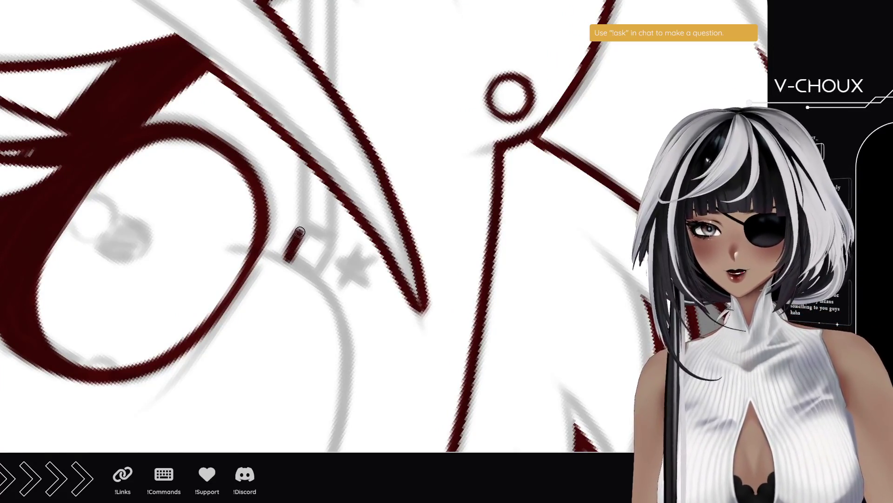
key(ctrl+z)
drag(284, 260, 304, 229)
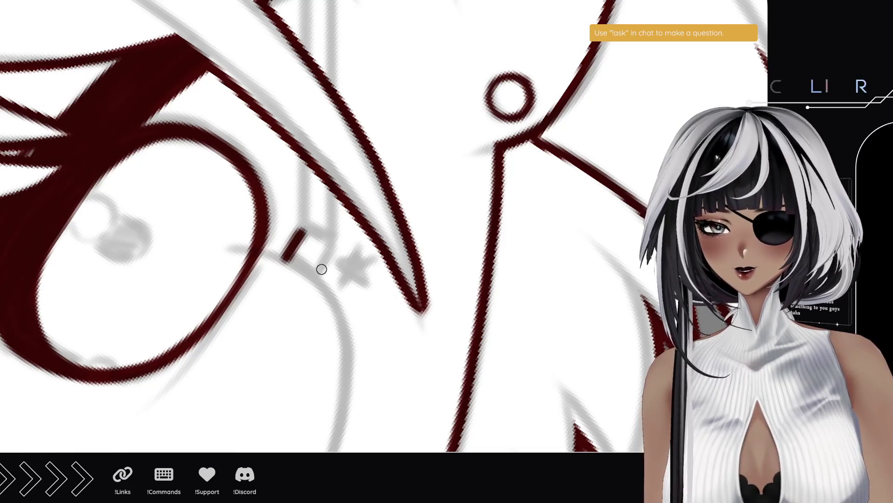
drag(315, 277, 335, 245)
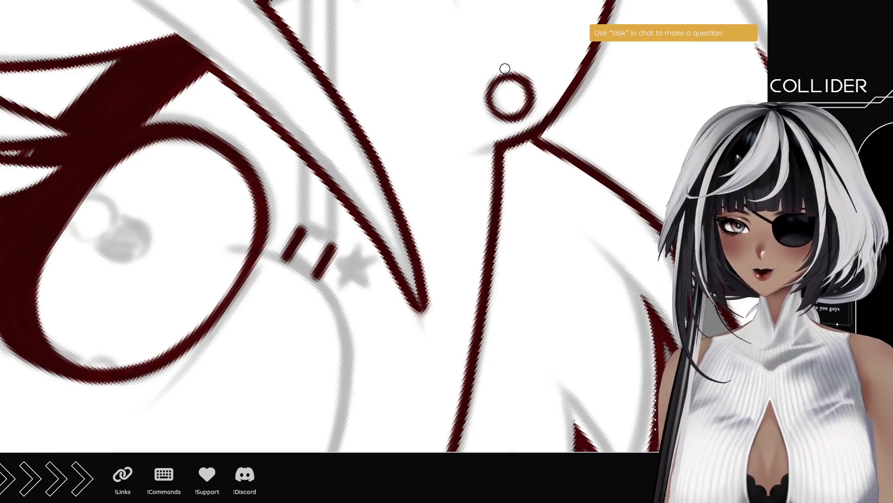
- Draw straight dark red segments for the earring chain hanging down toward the star
scroll(505, 71, up, 5)
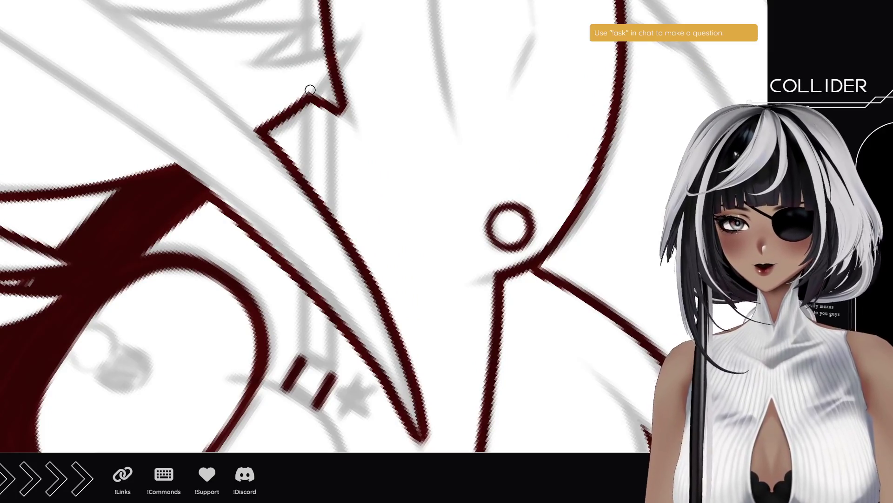
key(ctrl+z)
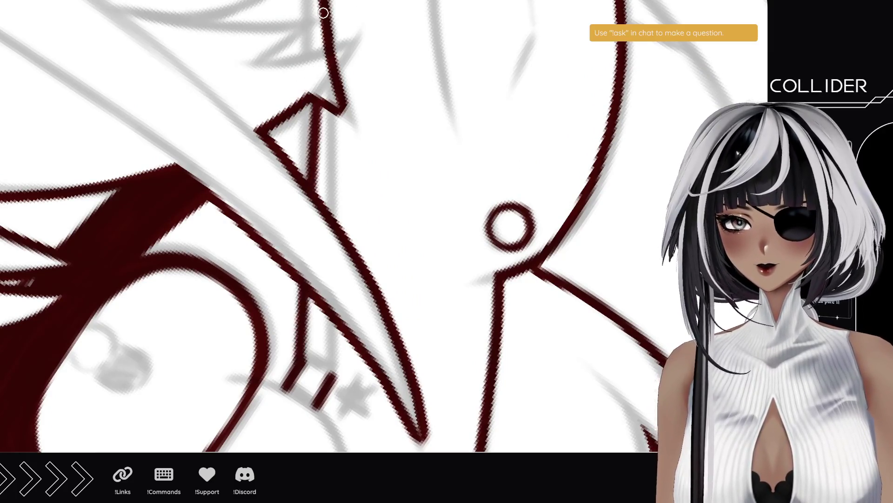
key(ctrl+z)
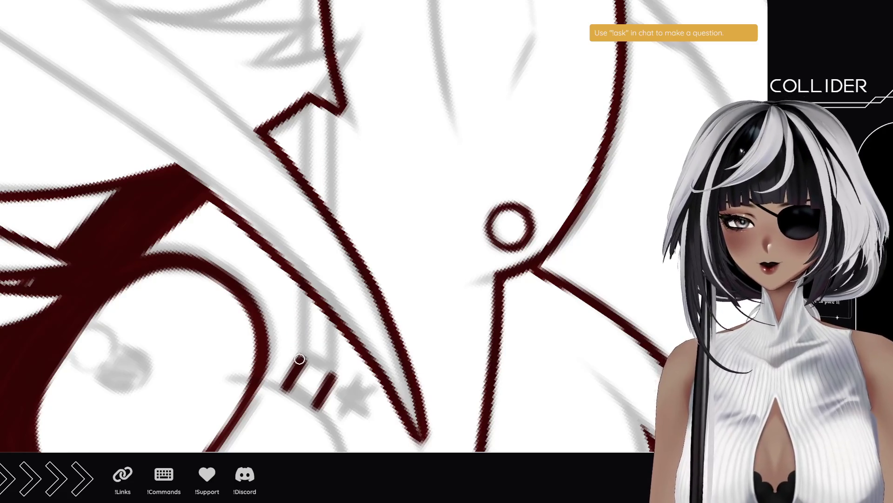
key(ctrl+y)
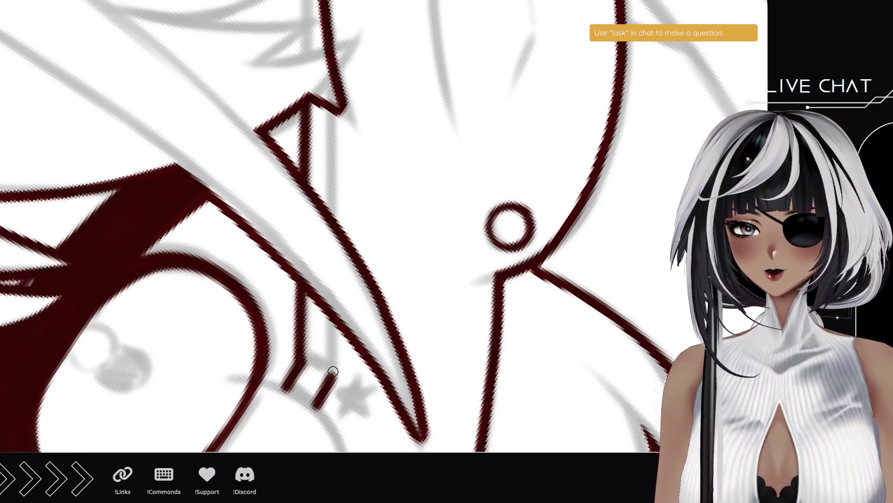
shift+click(331, 79)
scroll(302, 353, down, 2)
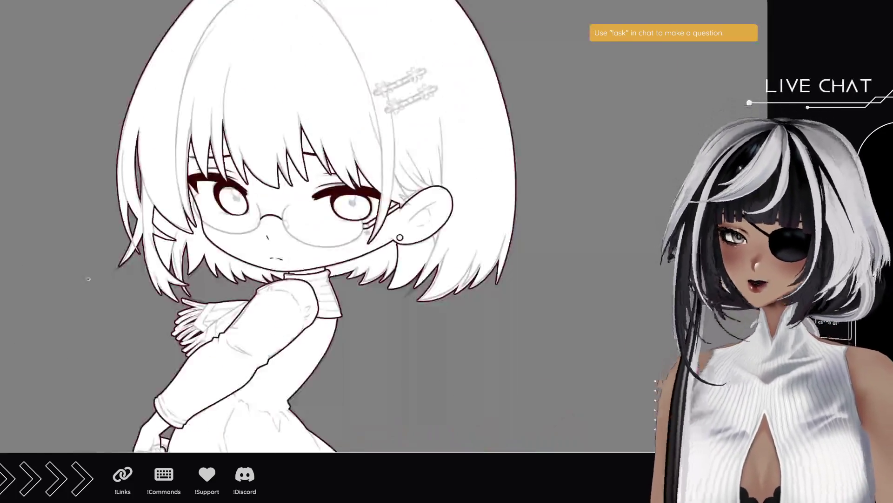
drag(263, 234, 271, 242)
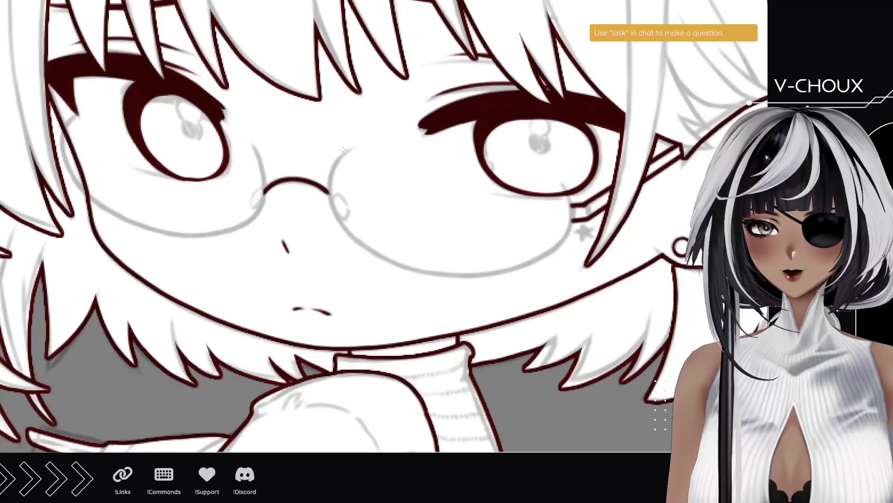
- Draw a dark red oval with the Ellipse tool around the glasses' right lens
mouse_move(341, 148)
mouse_down()
mouse_move(543, 272)
mouse_move(590, 282)
mouse_up()
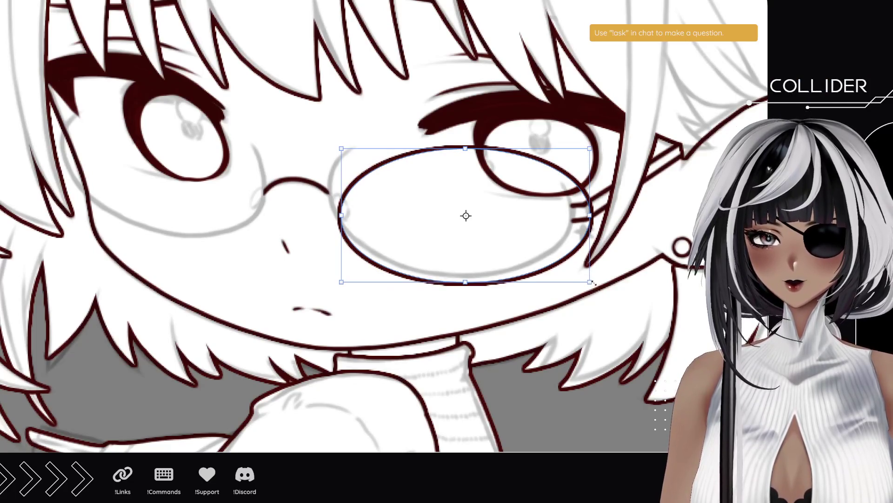
- Rotate, move and slightly shrink the right lens ellipse to sit over the right eye
drag(593, 289, 581, 302)
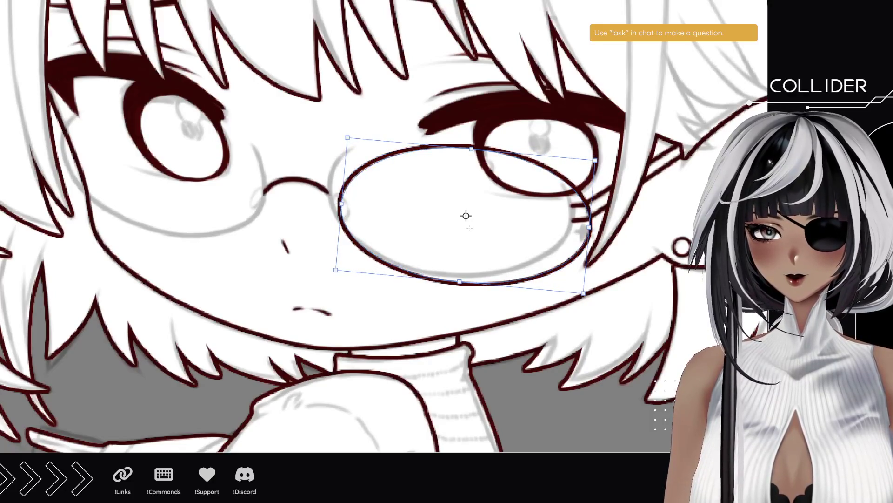
drag(466, 215, 421, 209)
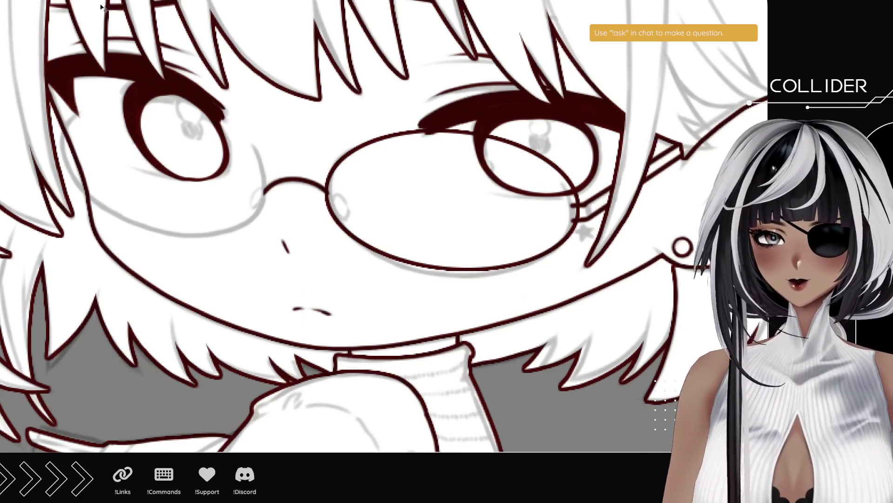
click(546, 239)
drag(577, 200, 571, 201)
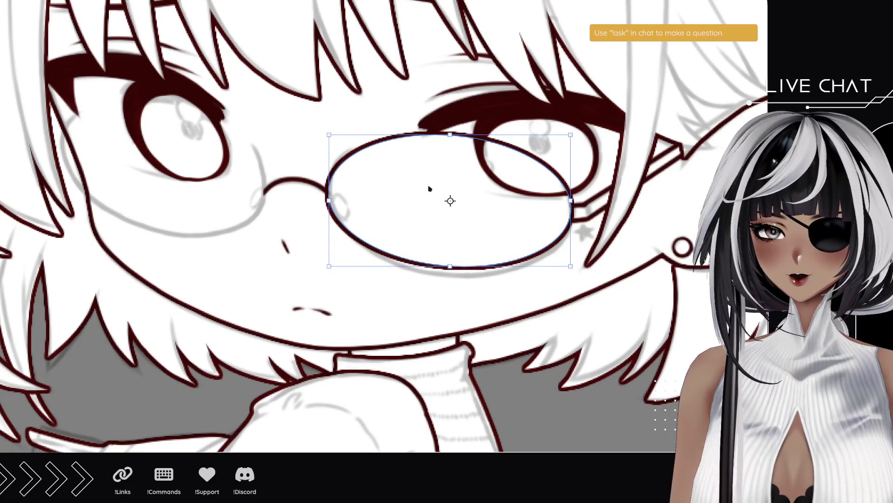
- Warp the right lens's lower, left and upper-left curves and apply the shape
key(ctrl+alt+w)
drag(440, 266, 417, 256)
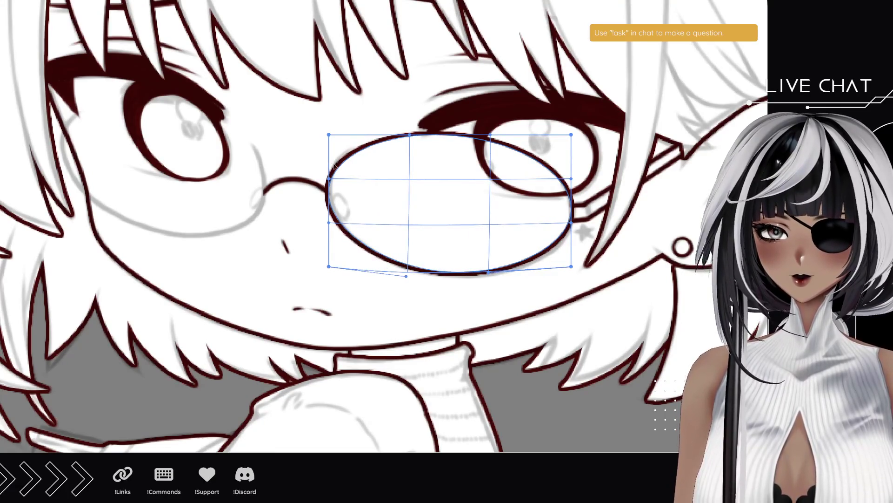
drag(329, 178, 336, 178)
drag(330, 135, 337, 134)
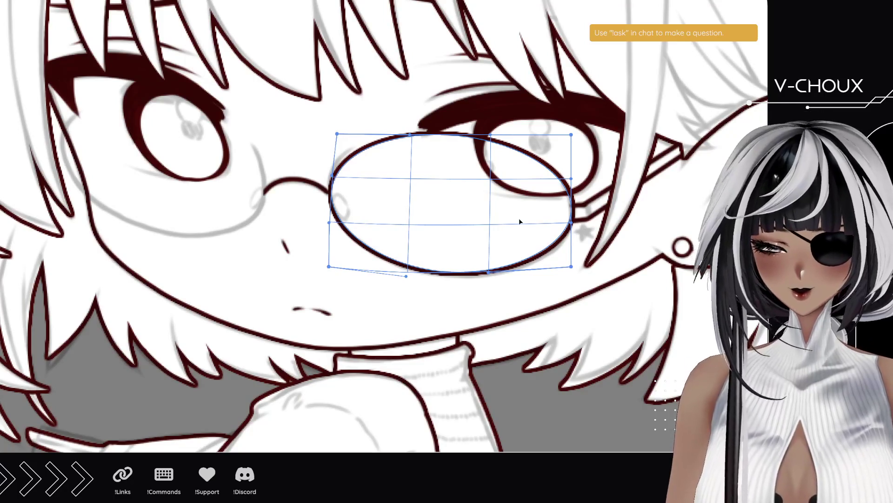
key(Return)
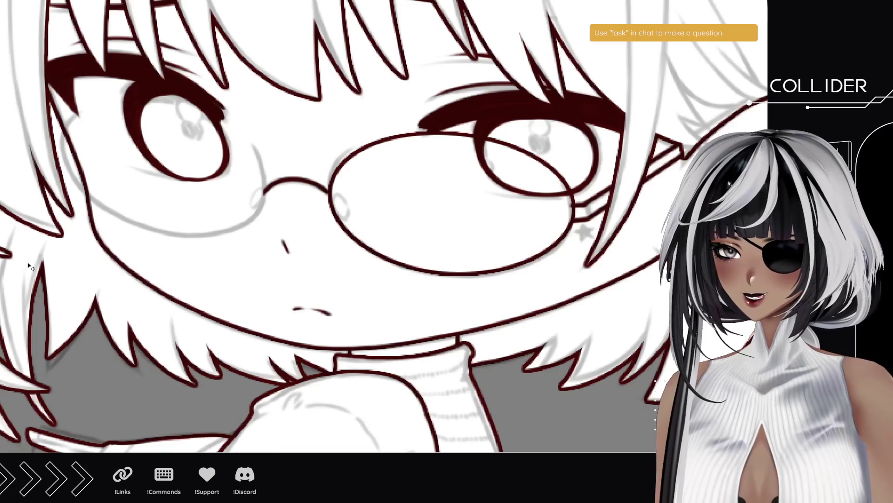
drag(207, 243, 258, 237)
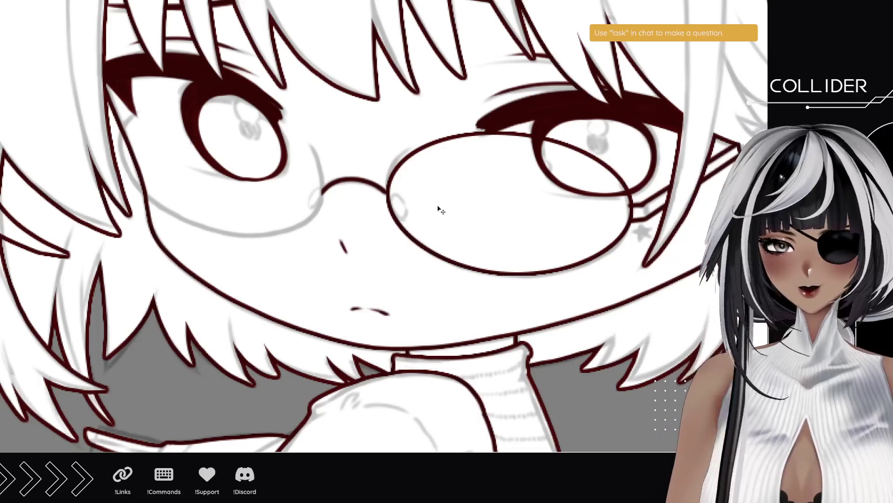
- Copy the right lens onto the left eye and narrow the copy from its left edge
mouse_move(518, 225)
mouse_down()
mouse_move(269, 221)
mouse_move(208, 197)
mouse_up()
key(Return)
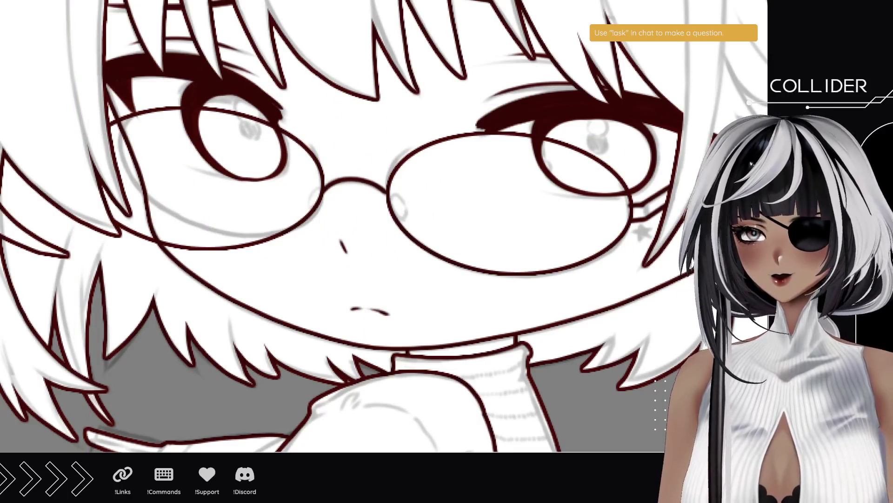
click(153, 138)
drag(82, 175, 119, 165)
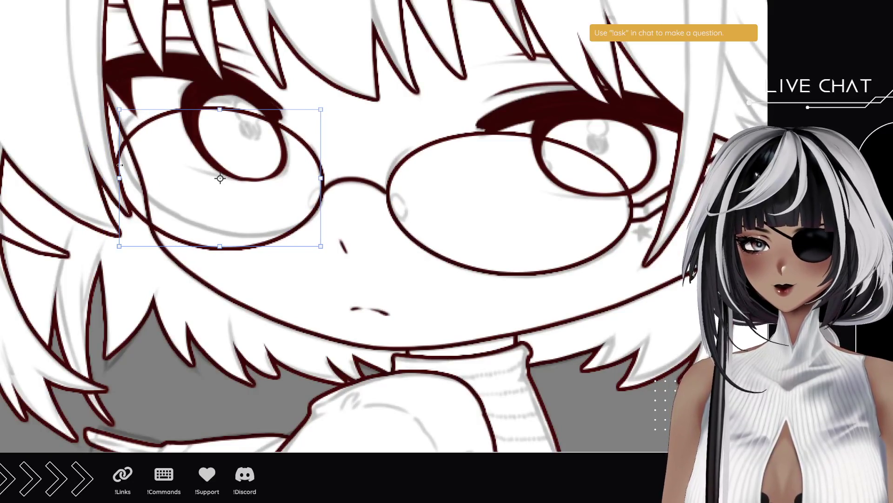
- Tilt the left lens, lower its top edge and adjust its left and right sides
drag(220, 178, 257, 144)
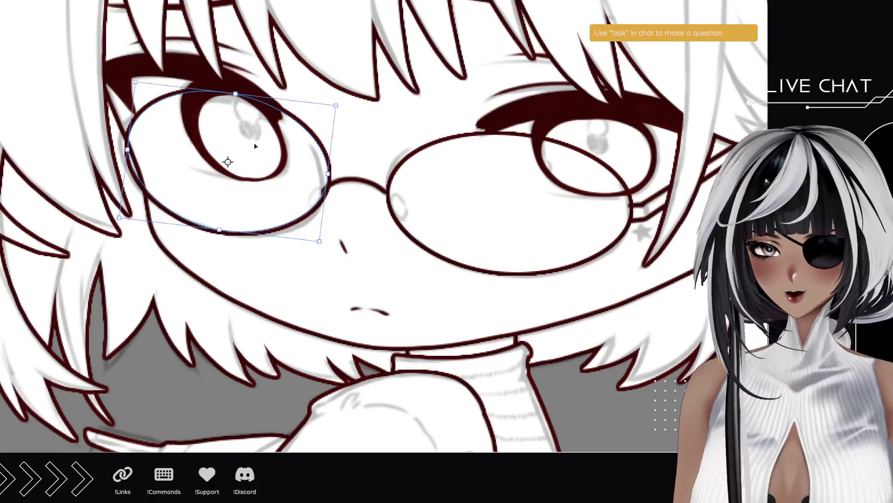
drag(235, 96, 235, 107)
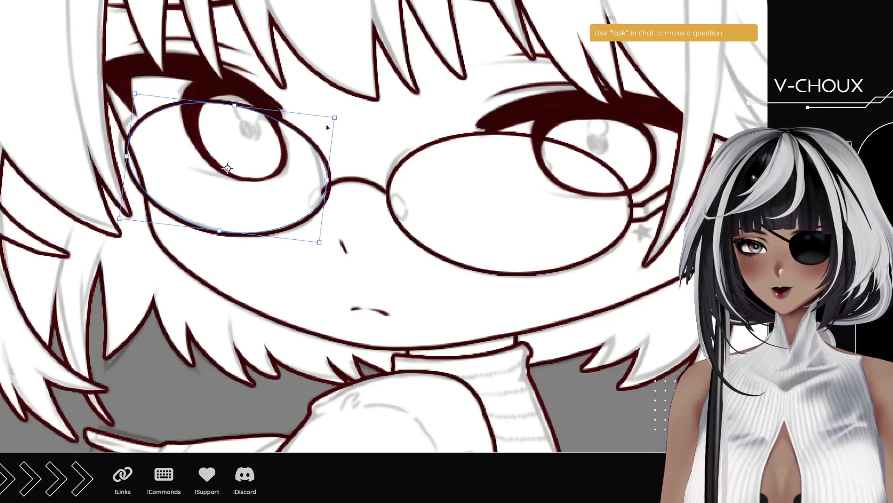
drag(334, 118, 321, 117)
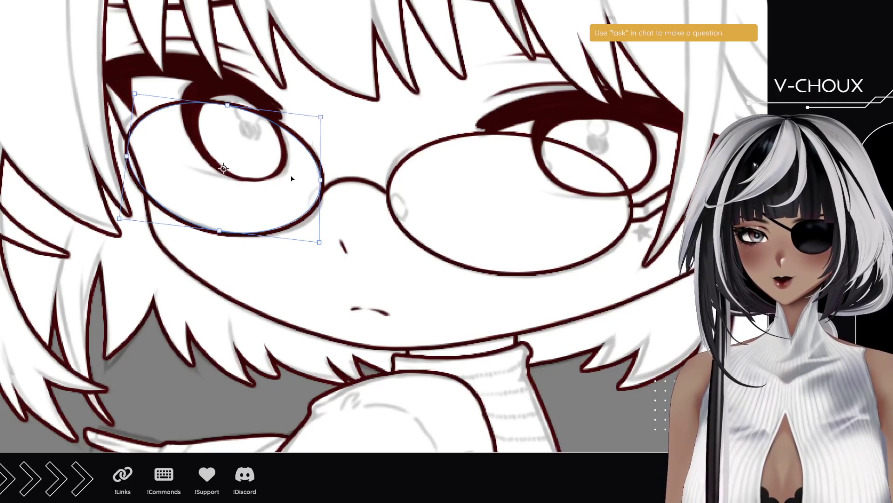
drag(128, 157, 124, 151)
- Warp the left lens's bottom edge and upper-right corner, then apply the shape
key(ctrl+alt+shift+t)
drag(255, 234, 259, 237)
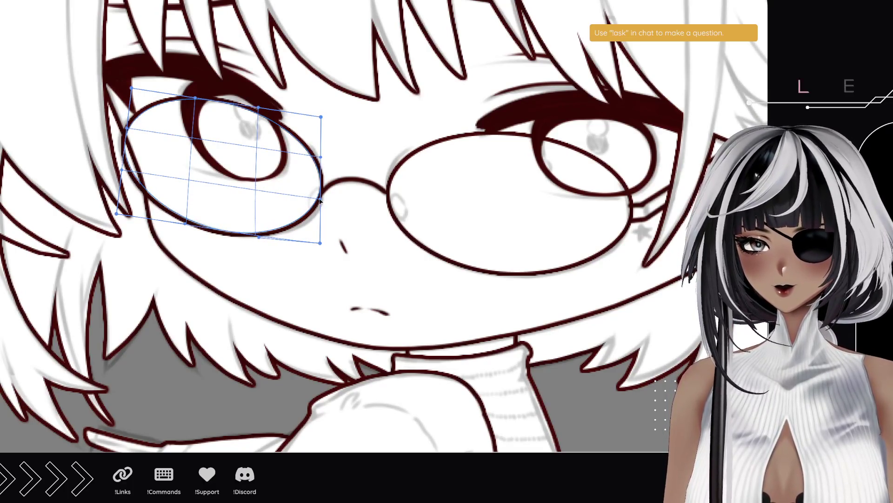
drag(319, 117, 318, 113)
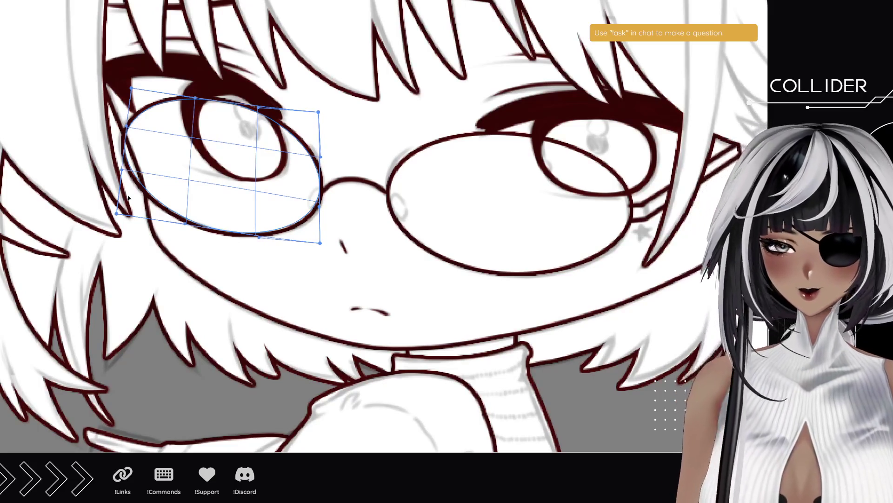
key(Return)
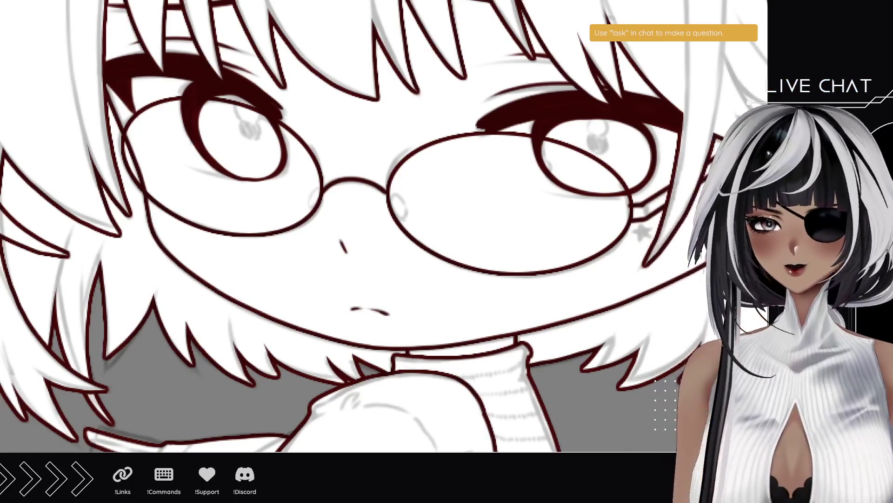
scroll(89, 212, down, 3)
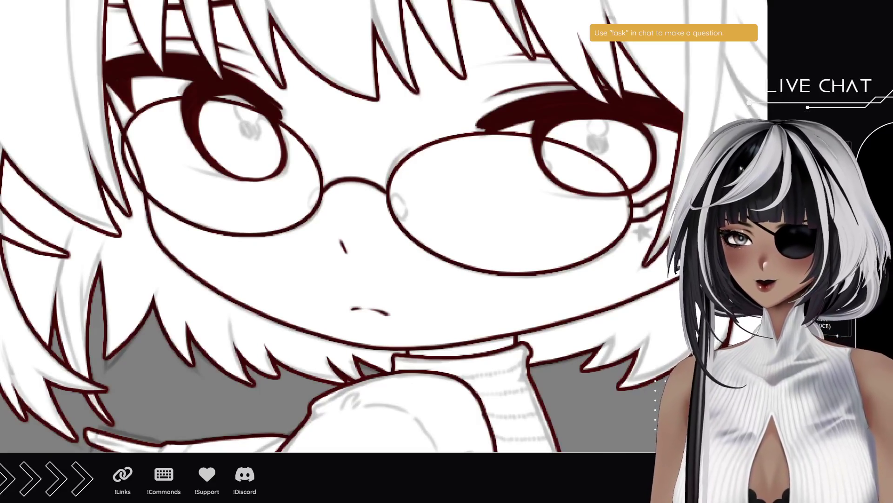
- Zoom in on the grey sketched flower hair clips and pan them into view
scroll(176, 232, down, 2)
scroll(294, 247, right, 3)
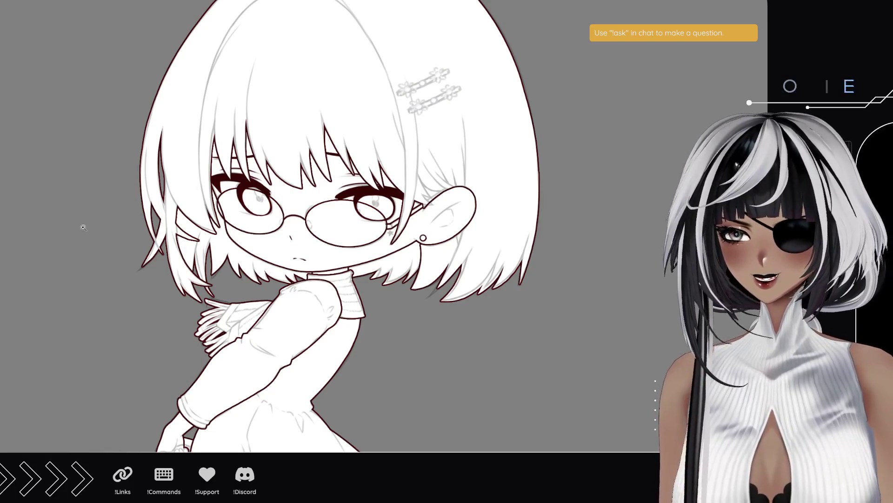
click(415, 122)
click(450, 31)
drag(450, 31, 408, 142)
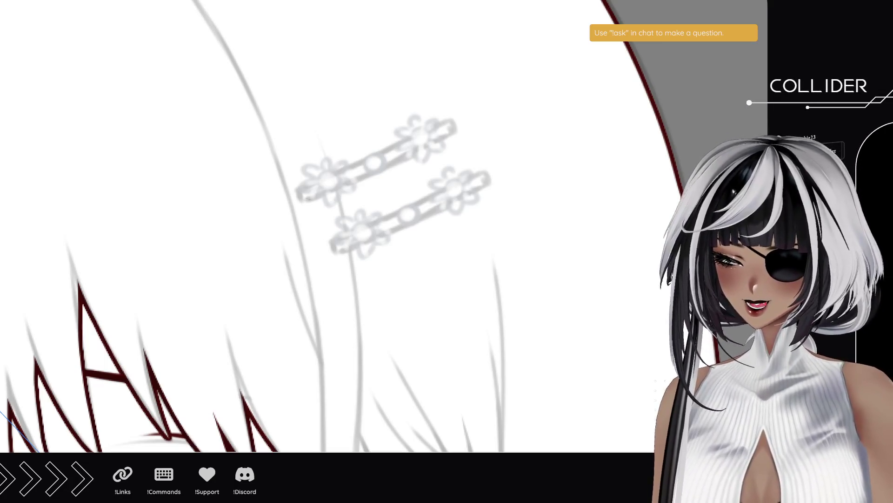
scroll(418, 161, down, 5)
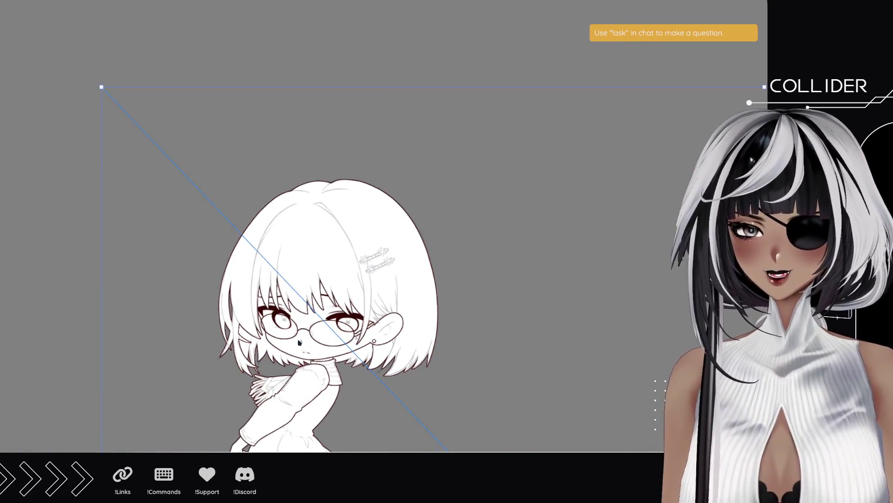
- Fit the transform box around the hair clip area and rotate the symmetry ruler about 20° clockwise
mouse_move(447, 423)
mouse_down()
mouse_move(421, 307)
mouse_move(423, 322)
mouse_up()
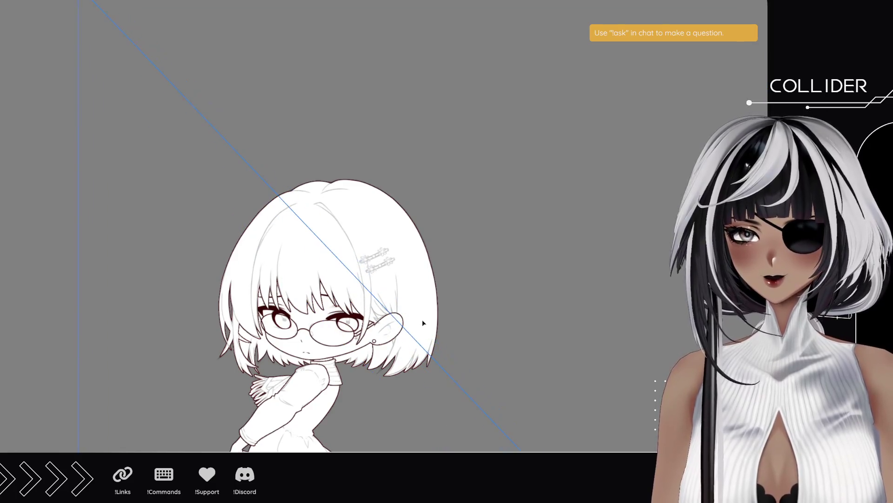
mouse_move(95, 18)
mouse_down()
mouse_move(437, 363)
mouse_move(509, 385)
mouse_move(285, 122)
mouse_up()
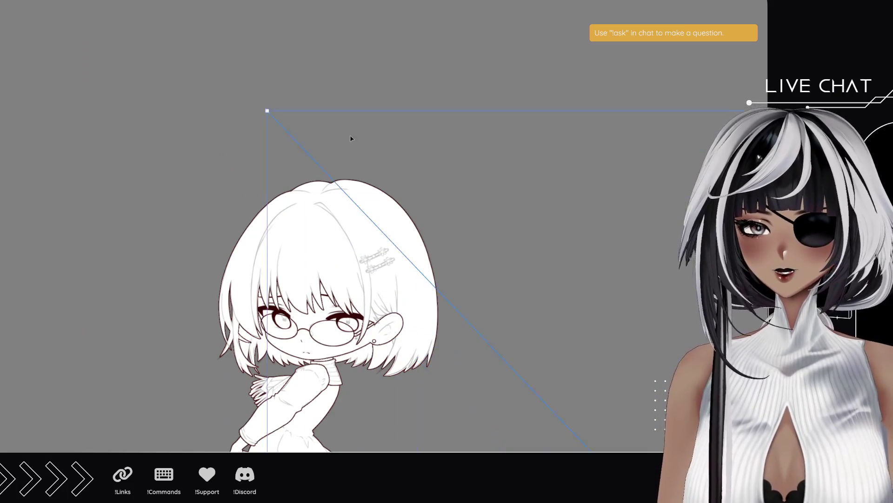
mouse_move(548, 405)
mouse_down()
mouse_move(577, 355)
mouse_move(341, 109)
mouse_move(221, 62)
mouse_up()
mouse_move(473, 405)
mouse_down()
mouse_move(446, 270)
mouse_move(529, 379)
mouse_move(345, 140)
mouse_move(312, 118)
mouse_up()
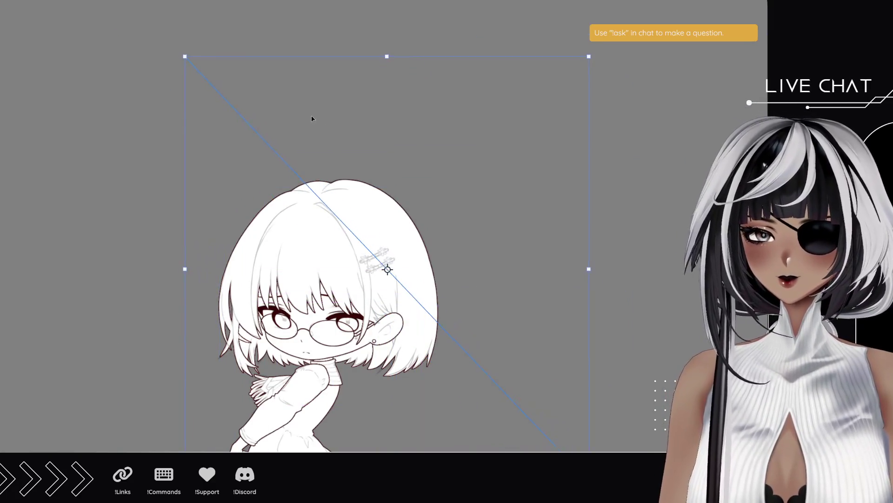
mouse_move(185, 57)
mouse_down()
mouse_move(478, 364)
mouse_move(275, 180)
mouse_move(263, 142)
mouse_up()
scroll(350, 262, up, 3)
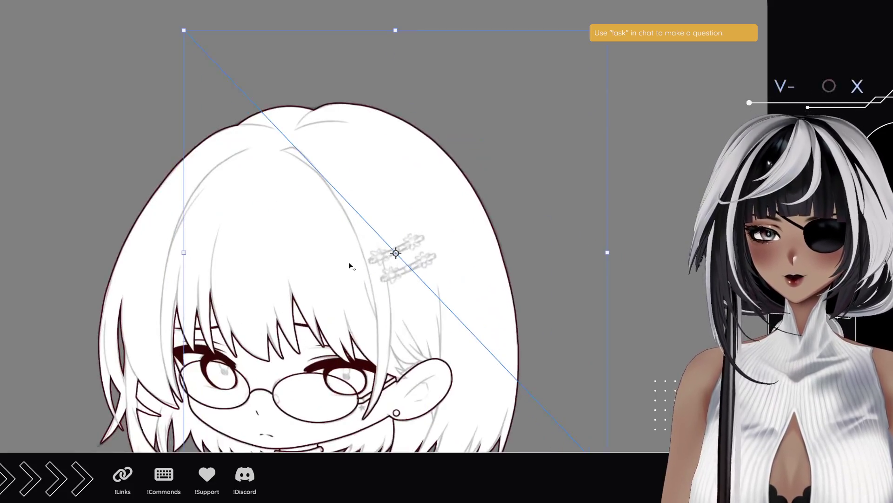
mouse_move(188, 35)
mouse_down()
mouse_move(474, 334)
mouse_move(470, 291)
mouse_move(390, 202)
mouse_up()
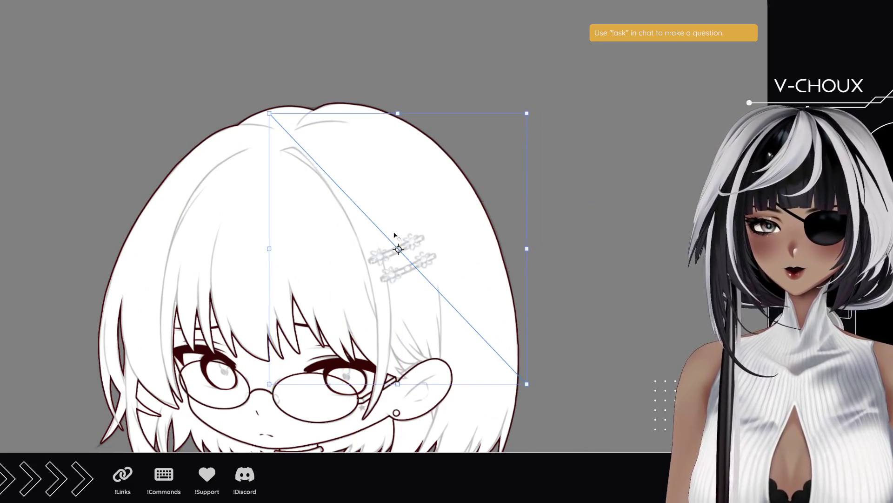
scroll(396, 236, up, 6)
drag(407, 272, 397, 277)
scroll(428, 254, down, 6)
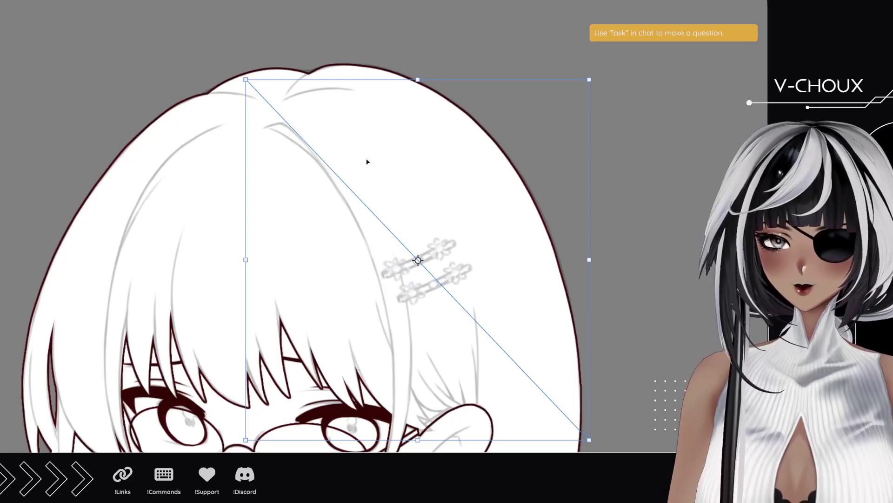
mouse_move(234, 73)
mouse_down()
mouse_move(295, 54)
mouse_move(326, 67)
mouse_up()
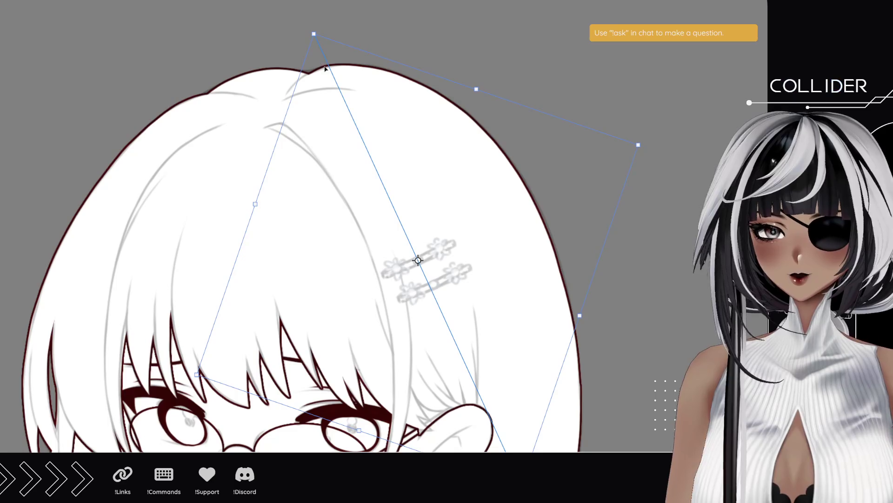
key(Return)
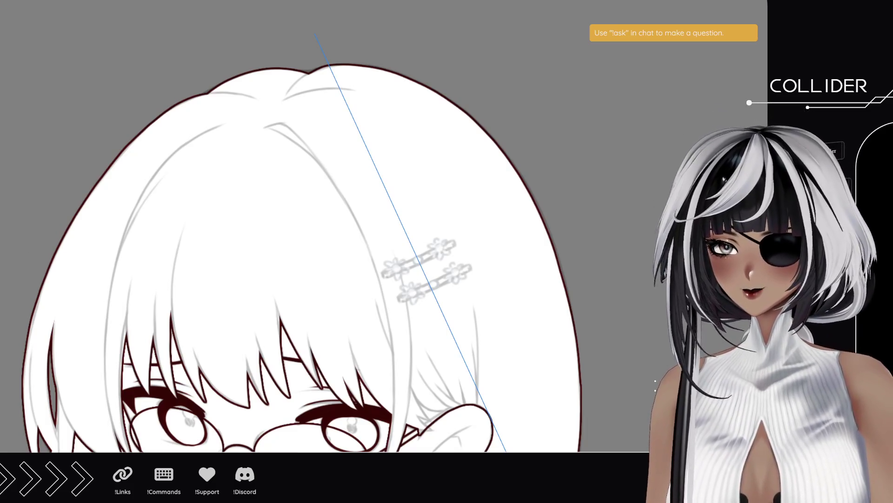
- Turn the canvas so the clips stand upright and ink the centre rings in dark red
scroll(429, 255, up, 5)
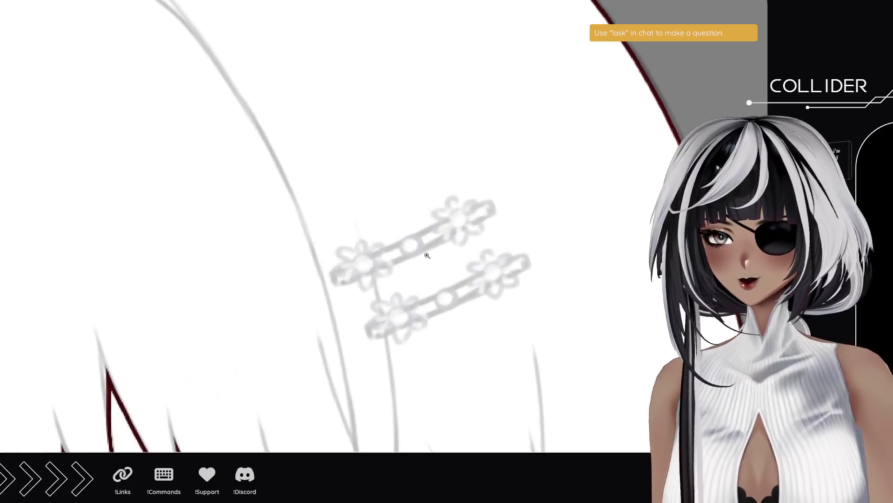
scroll(428, 255, up, 3)
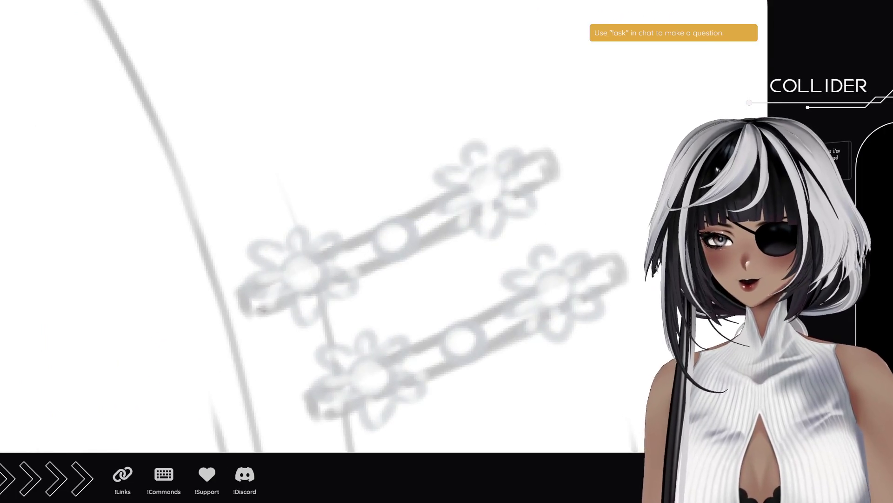
key(minus)
key(minus)
key(minus)
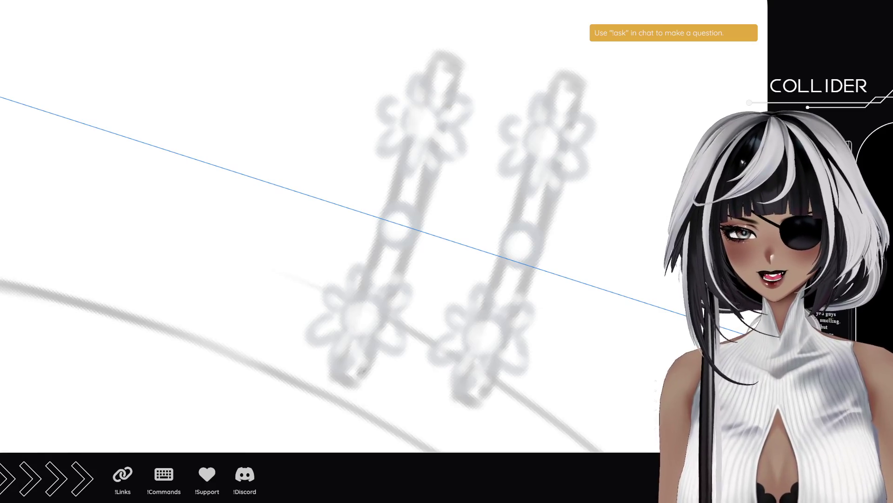
mouse_move(385, 219)
mouse_down()
mouse_move(413, 230)
mouse_move(401, 240)
mouse_move(384, 231)
mouse_move(388, 215)
mouse_up()
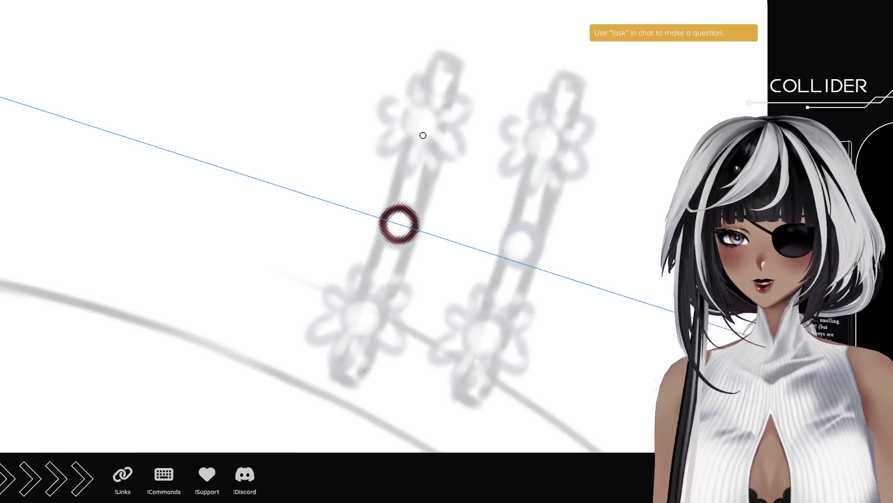
mouse_move(429, 138)
mouse_down()
mouse_move(406, 117)
mouse_move(439, 113)
mouse_move(432, 139)
mouse_move(411, 113)
mouse_move(441, 122)
mouse_move(414, 129)
mouse_move(418, 112)
mouse_up()
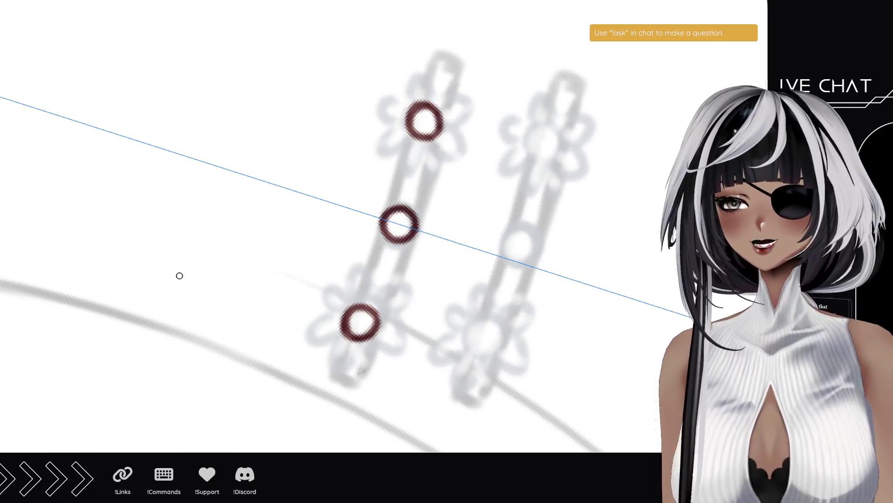
- Ink mirrored leaf-shaped and curled petals around the flower centres
mouse_move(414, 138)
mouse_down()
mouse_move(401, 168)
mouse_move(421, 175)
mouse_move(429, 146)
mouse_move(430, 159)
mouse_move(409, 181)
mouse_move(404, 140)
mouse_move(415, 135)
mouse_up()
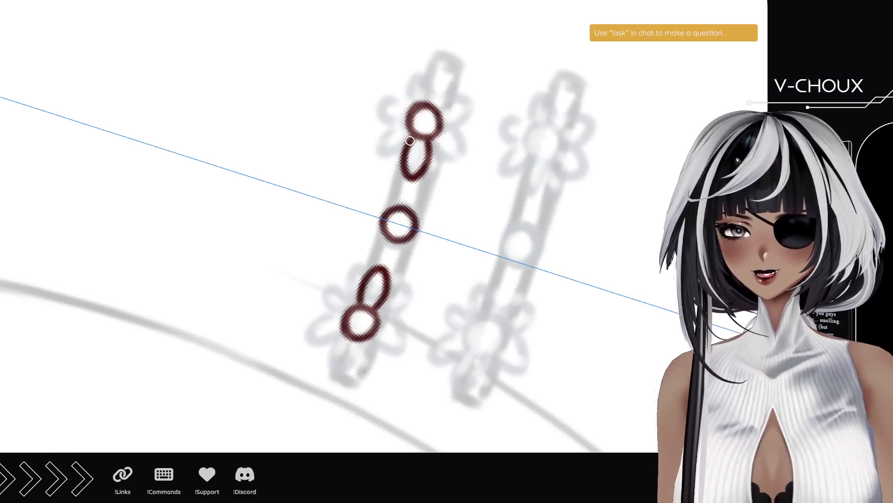
mouse_move(412, 138)
mouse_down()
mouse_move(403, 163)
mouse_move(411, 182)
mouse_move(428, 161)
mouse_move(435, 66)
mouse_move(455, 59)
mouse_up()
mouse_move(436, 109)
mouse_down()
mouse_move(453, 77)
mouse_move(450, 62)
mouse_up()
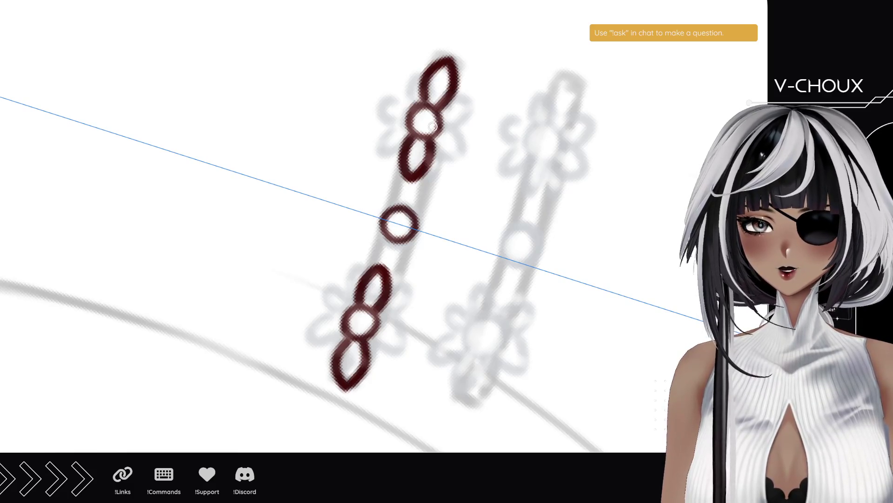
mouse_move(345, 311)
mouse_down()
mouse_move(328, 284)
mouse_move(341, 276)
mouse_move(334, 269)
mouse_up()
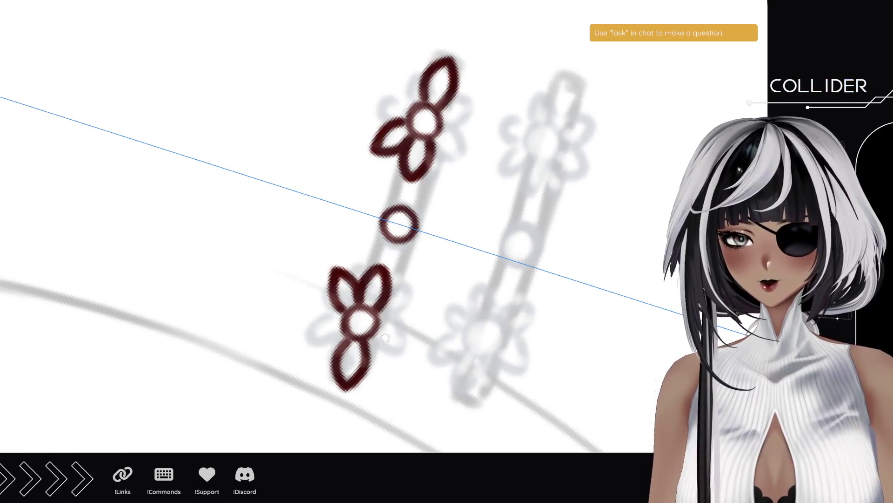
mouse_move(375, 325)
mouse_down()
mouse_move(401, 350)
mouse_move(394, 370)
mouse_move(364, 340)
mouse_move(309, 342)
mouse_move(302, 328)
mouse_move(316, 315)
mouse_move(345, 320)
mouse_move(400, 296)
mouse_move(419, 311)
mouse_move(397, 325)
mouse_move(421, 312)
mouse_up()
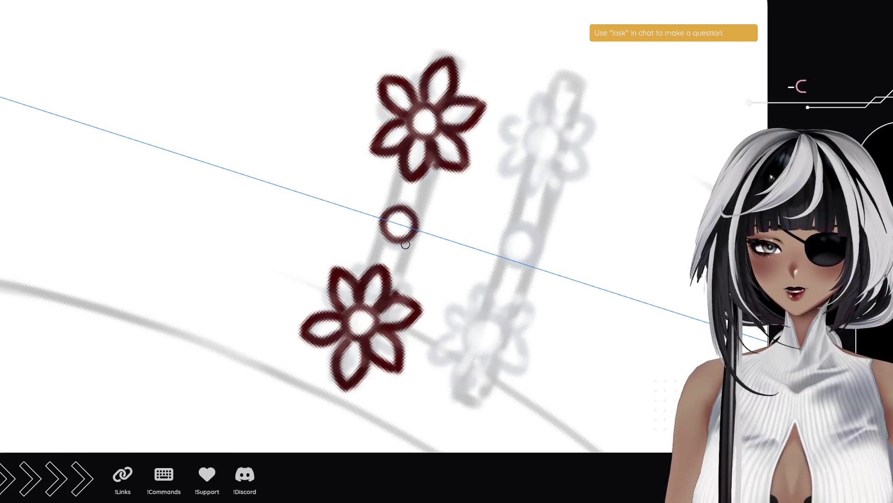
- Ink two straight parallel bar lines joining the flowers, then reset the view upright
shift+click(437, 162)
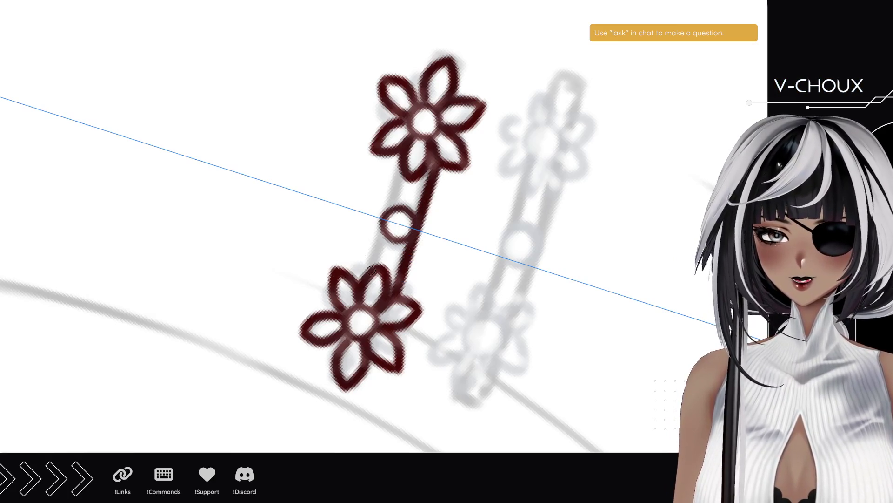
shift+click(401, 163)
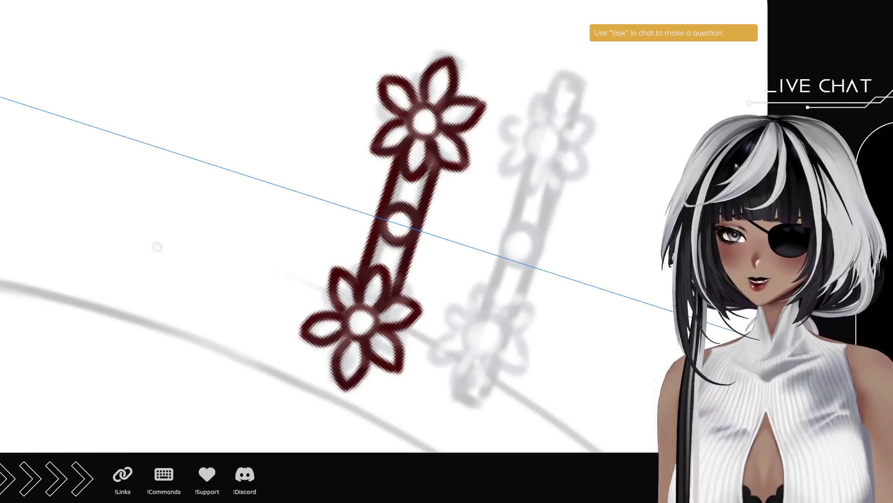
key(ctrl+0)
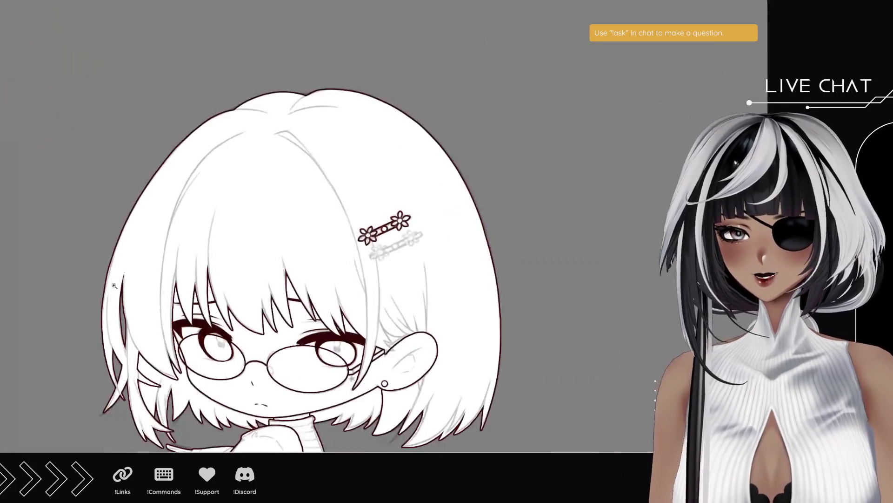
scroll(325, 309, down, 4)
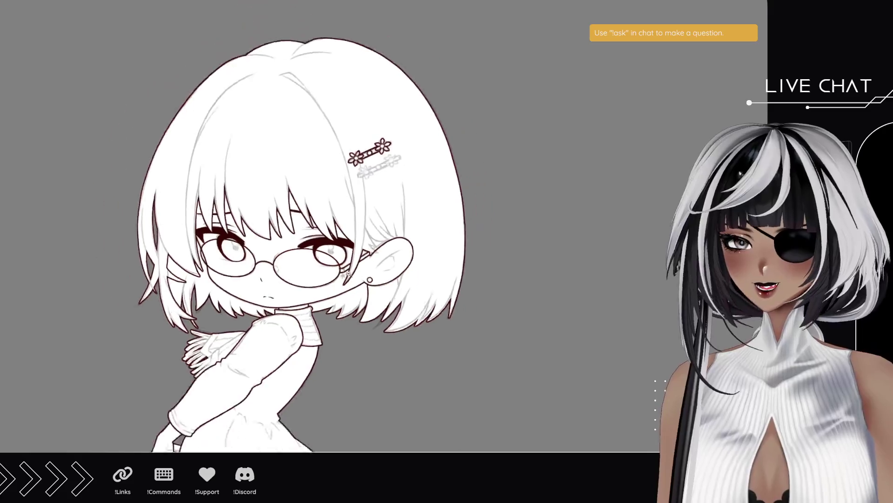
scroll(341, 321, down, 3)
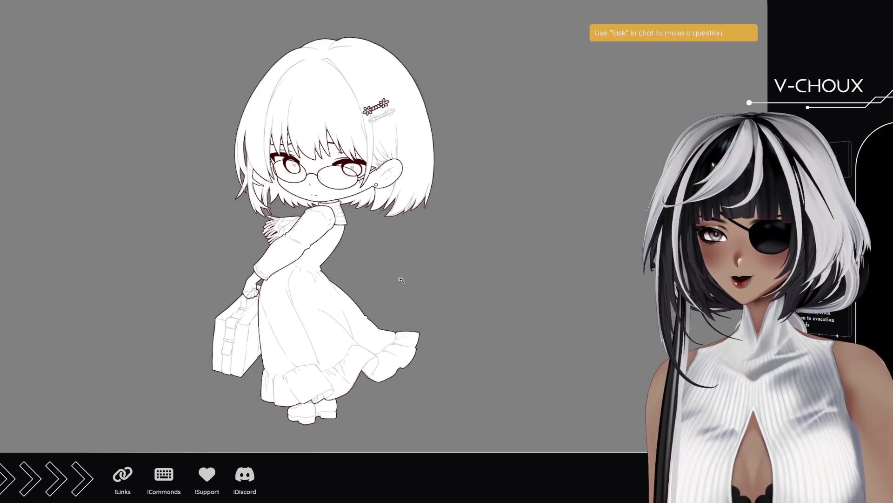
scroll(361, 142, up, 8)
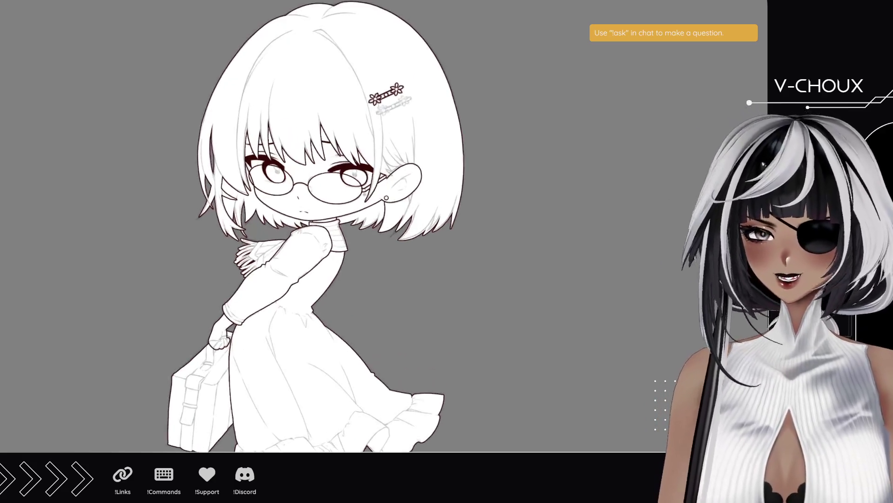
scroll(362, 142, up, 3)
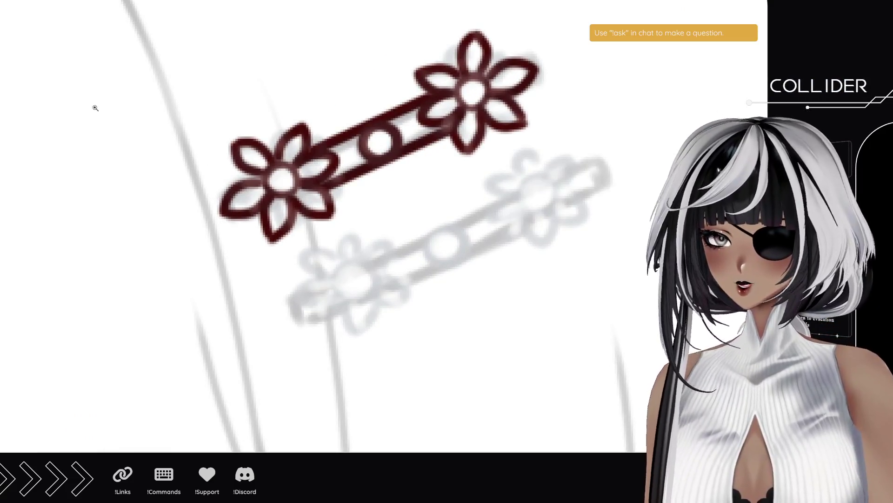
key(ctrl+1)
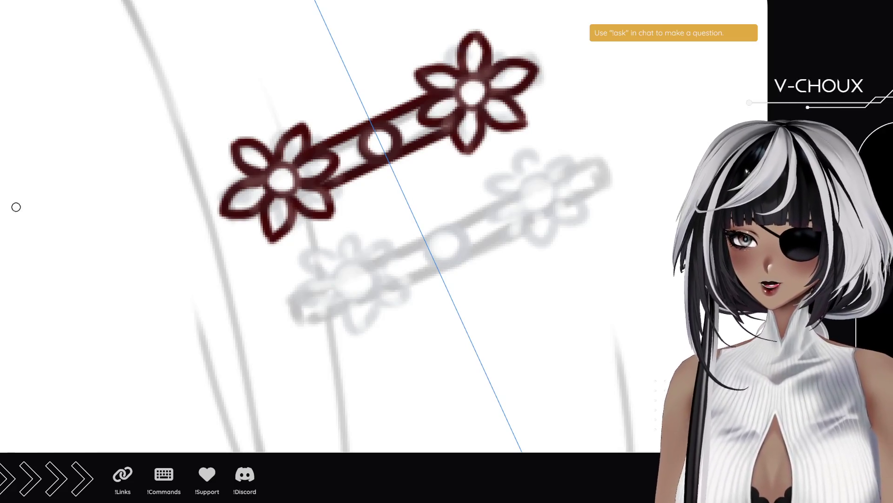
scroll(373, 205, down, 5)
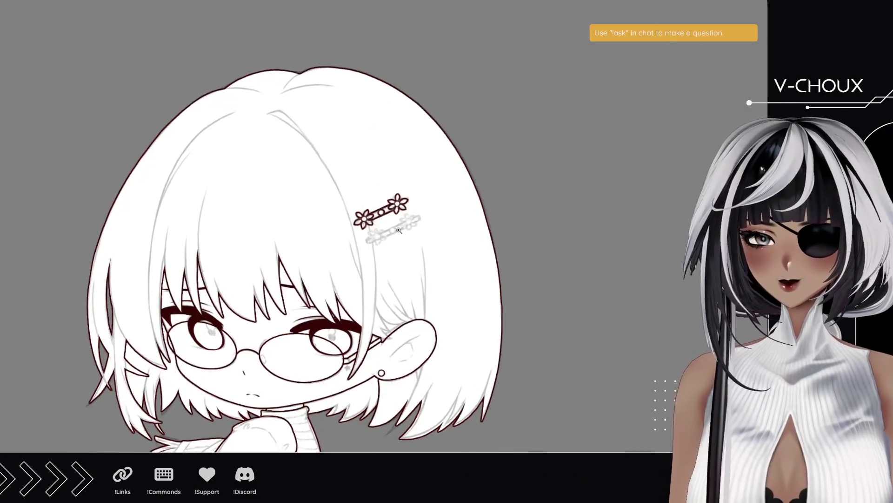
scroll(374, 206, up, 3)
scroll(374, 205, up, 4)
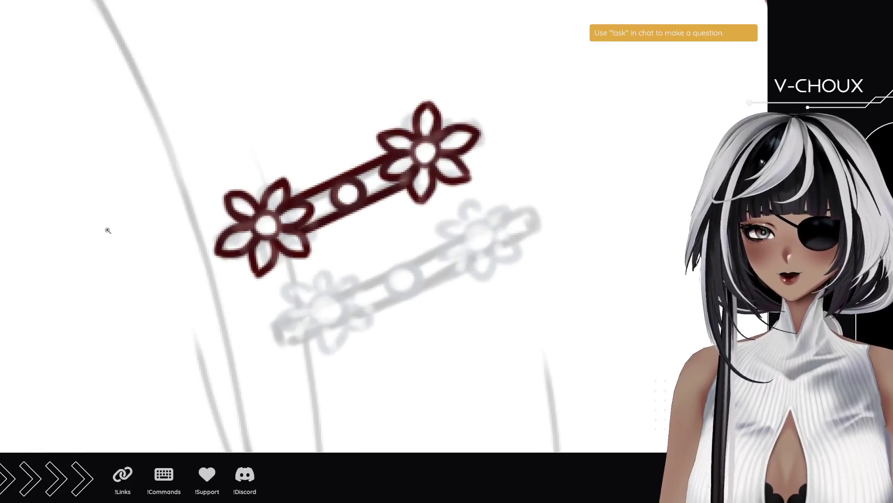
scroll(374, 205, down, 6)
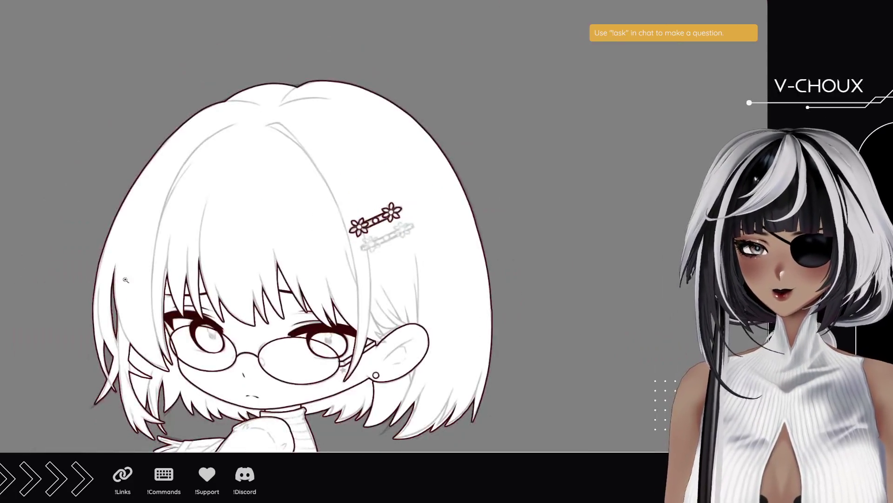
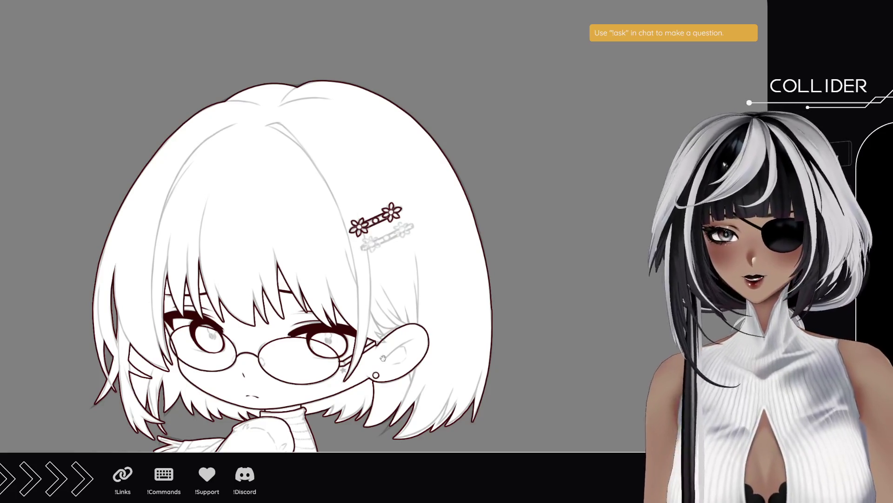
- Fill the hand with pale skin, the scarf and collar light blue-grey, and the sleeve dark charcoal
mouse_move(291, 398)
mouse_down()
mouse_move(370, 163)
mouse_move(301, 48)
mouse_move(241, 353)
mouse_up()
drag(249, 191, 252, 307)
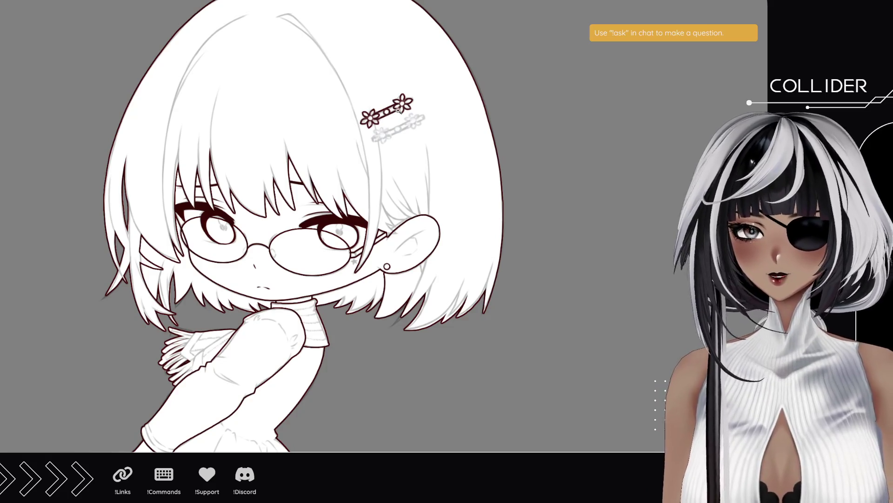
scroll(396, 111, up, 4)
scroll(389, 135, up, 3)
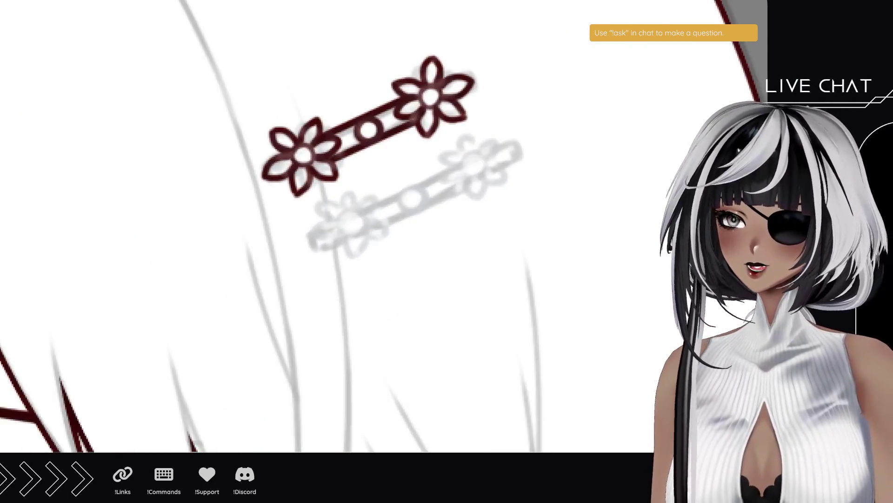
scroll(391, 196, down, 4)
scroll(390, 225, down, 5)
scroll(372, 245, up, 3)
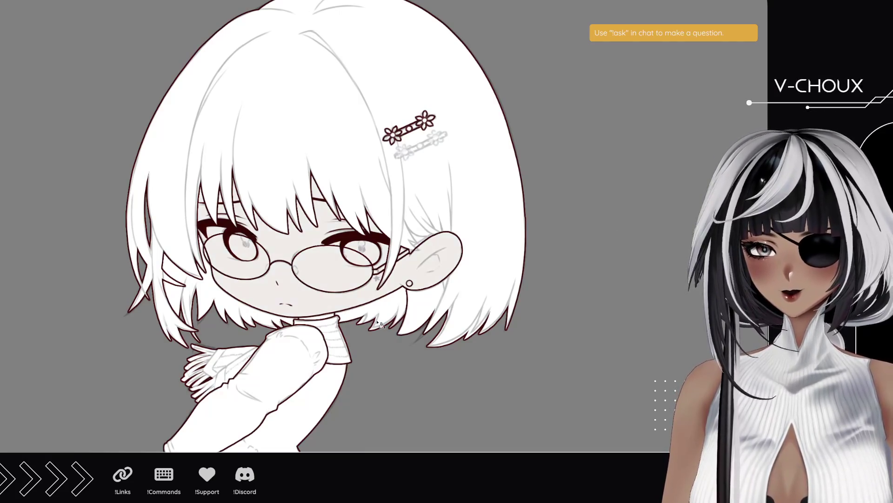
scroll(380, 324, down, 3)
scroll(380, 325, down, 3)
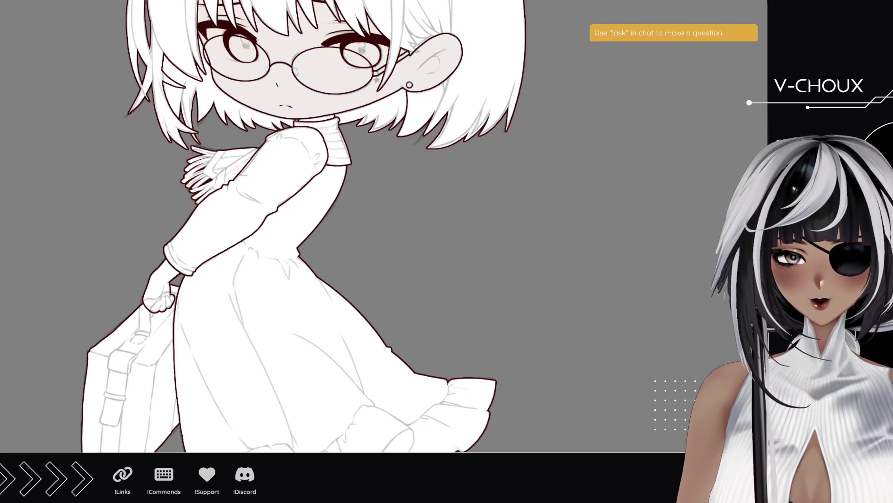
click(189, 331)
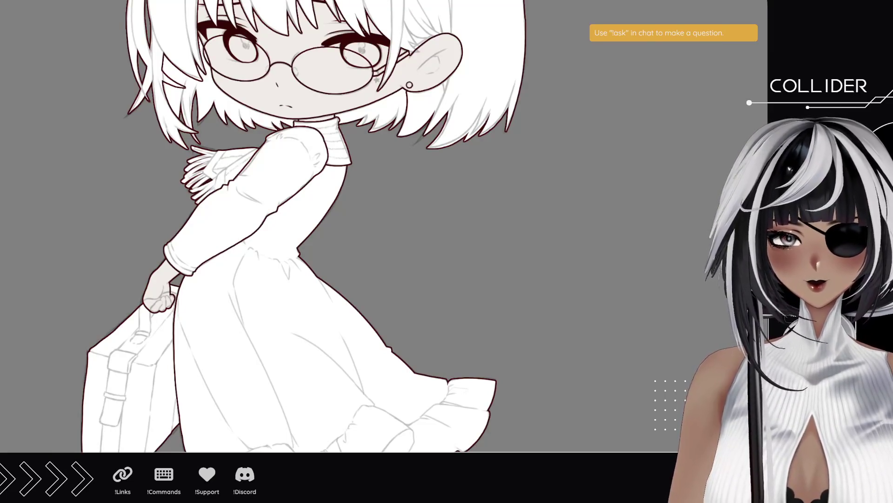
click(338, 272)
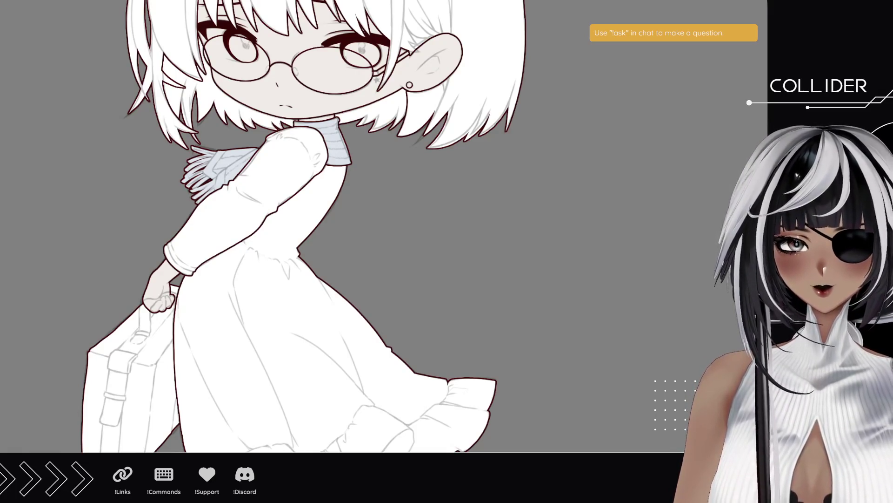
click(230, 223)
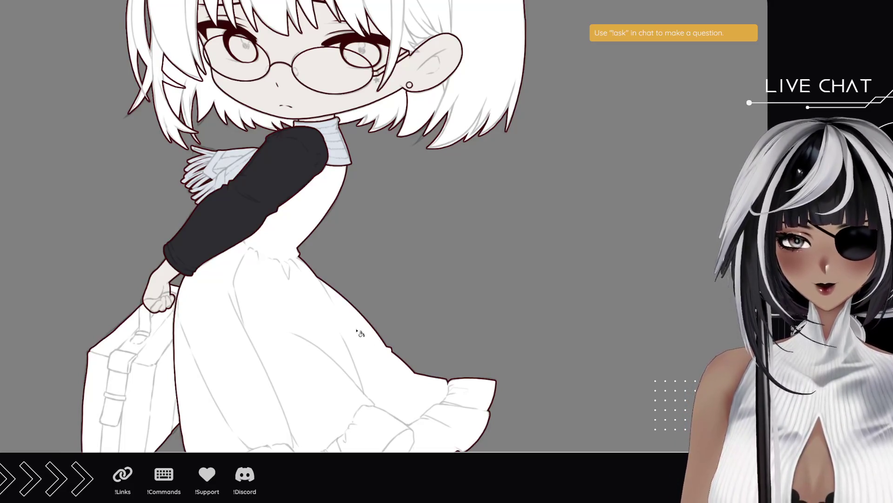
- Fill the long ruffled dress dark charcoal to match the sleeve
click(413, 361)
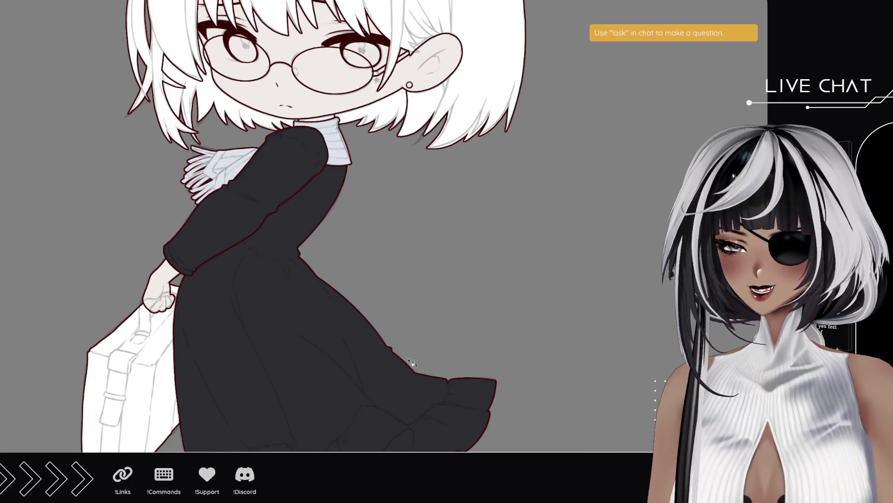
scroll(388, 365, down, 5)
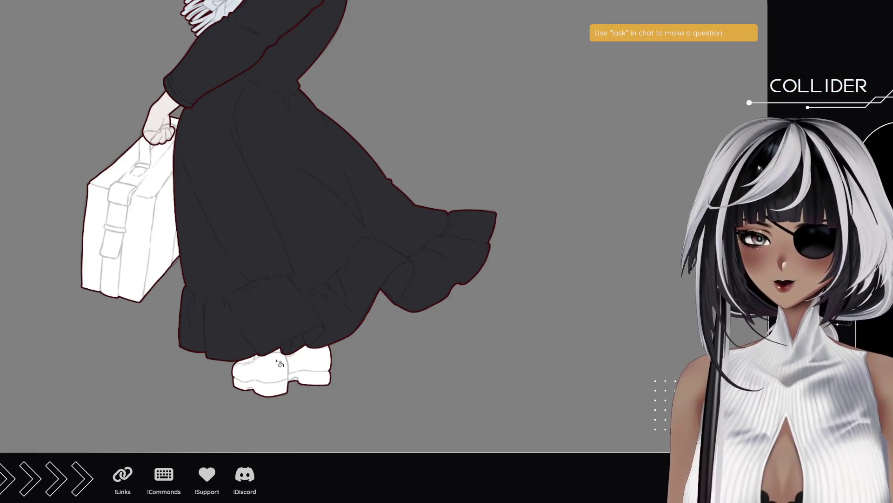
- Fill the shoes and the suitcase with dark brown
click(318, 371)
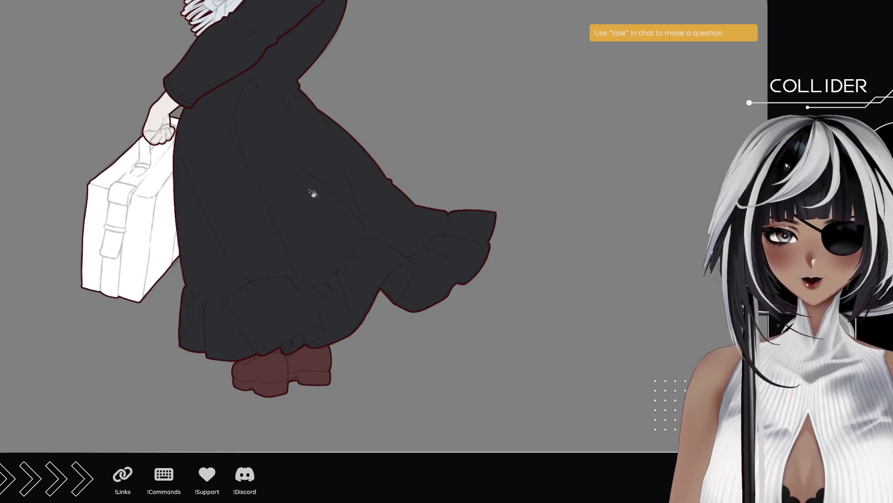
click(159, 224)
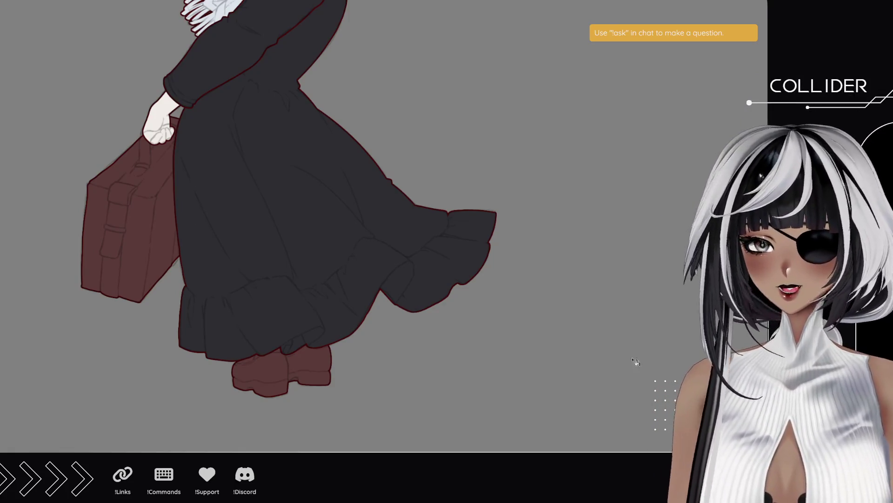
drag(273, 319, 329, 329)
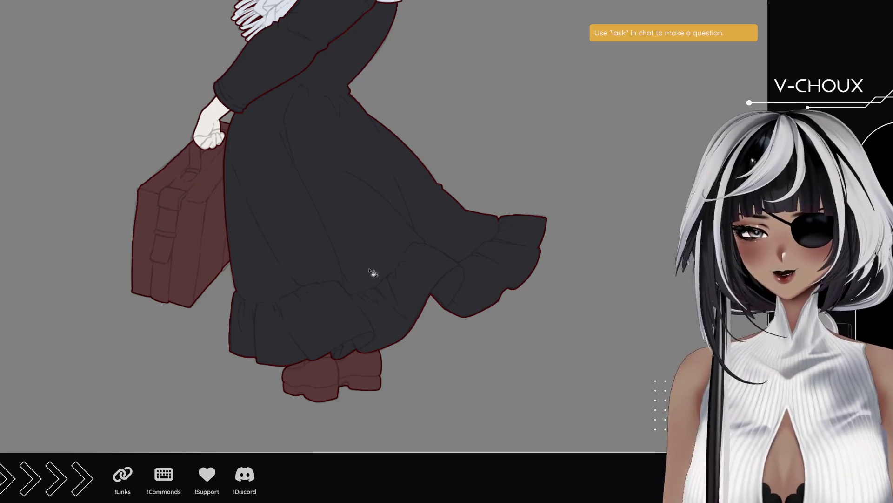
scroll(466, 363, up, 2)
scroll(466, 364, up, 10)
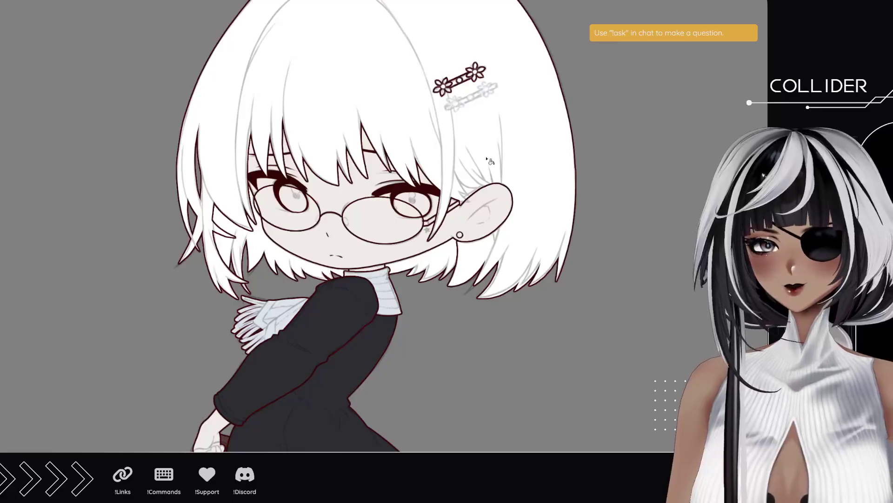
- Fill the white bob haircut and its under-strands solid black
click(490, 161)
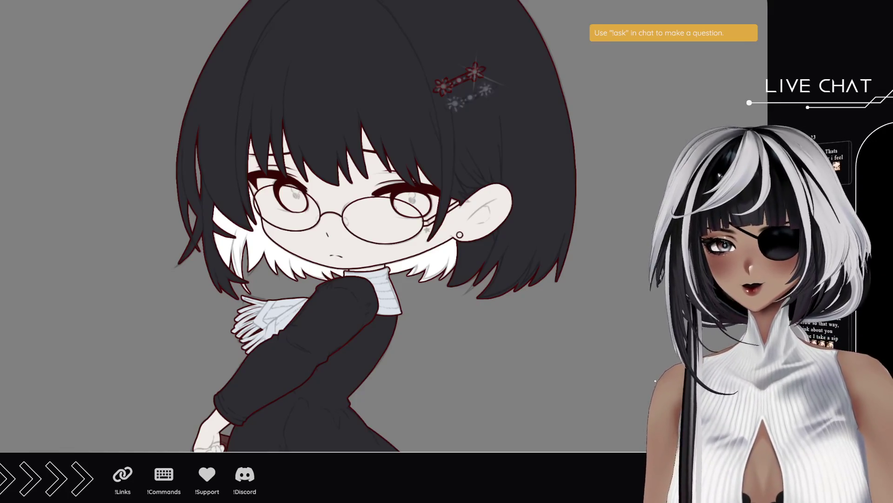
key(ctrl+z)
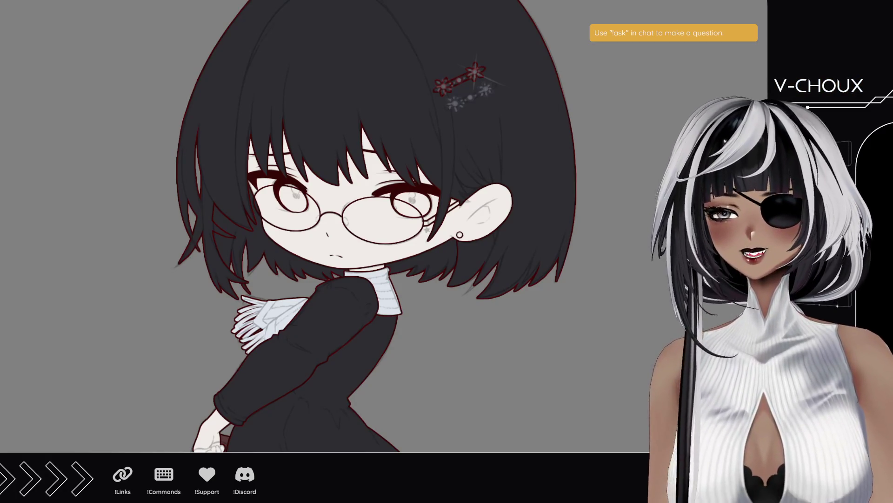
scroll(366, 337, down, 5)
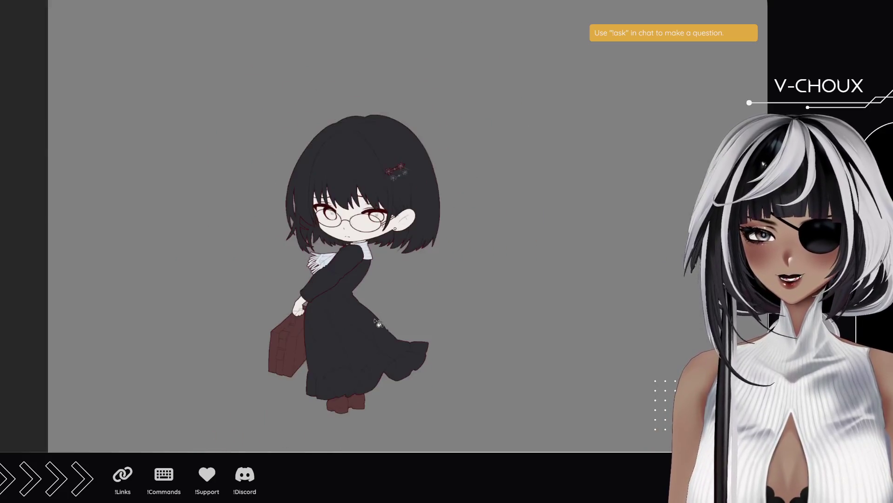
scroll(429, 195, up, 5)
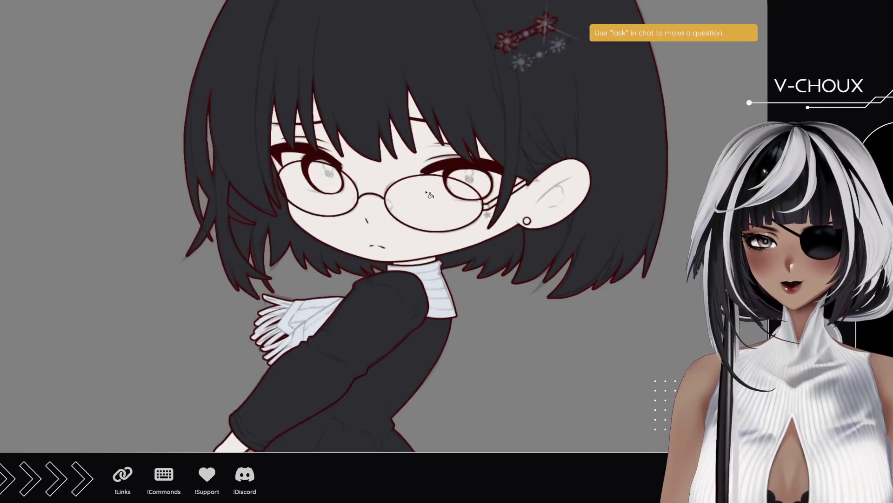
scroll(429, 194, down, 4)
mouse_move(497, 364)
mouse_down()
mouse_move(463, 306)
mouse_move(468, 294)
mouse_up()
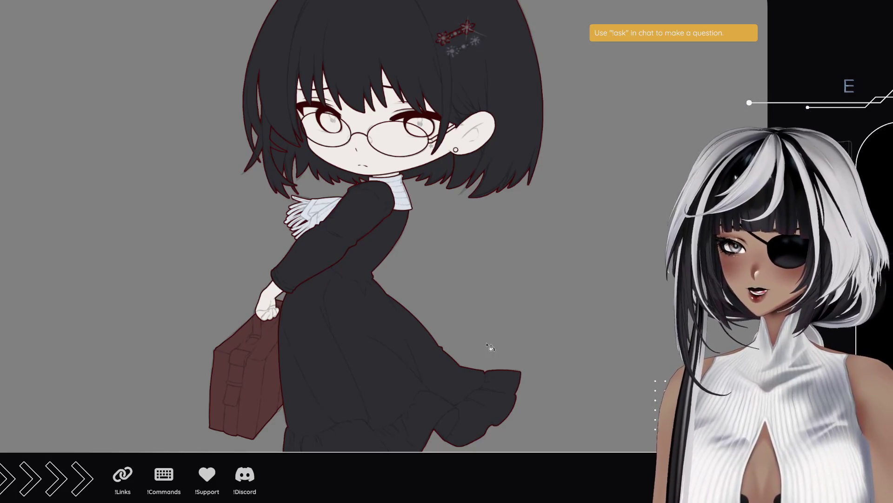
scroll(419, 335, up, 3)
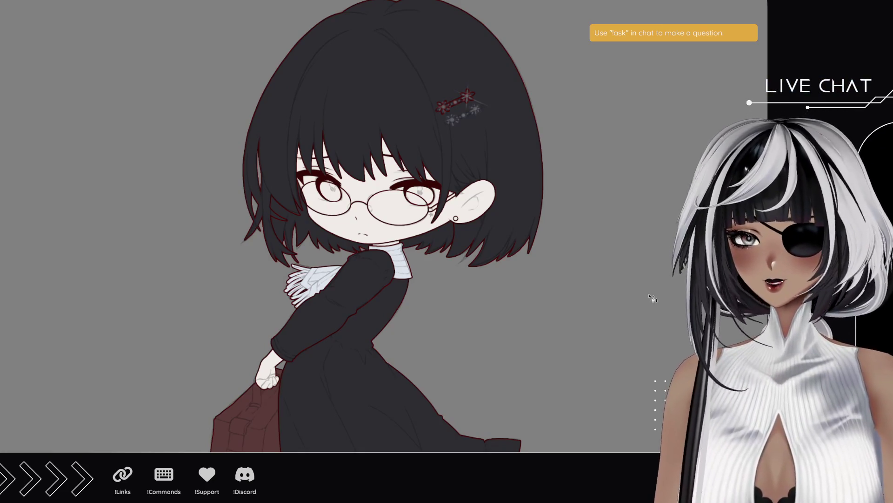
scroll(382, 182, up, 5)
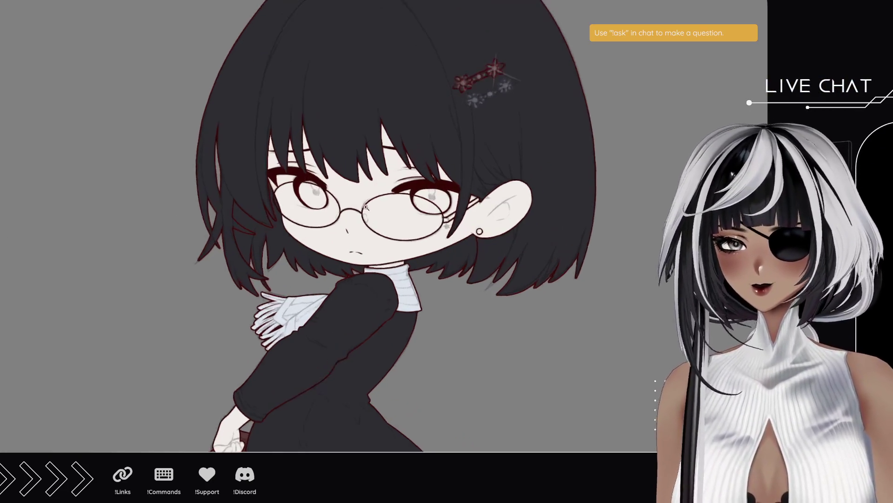
drag(243, 210, 271, 243)
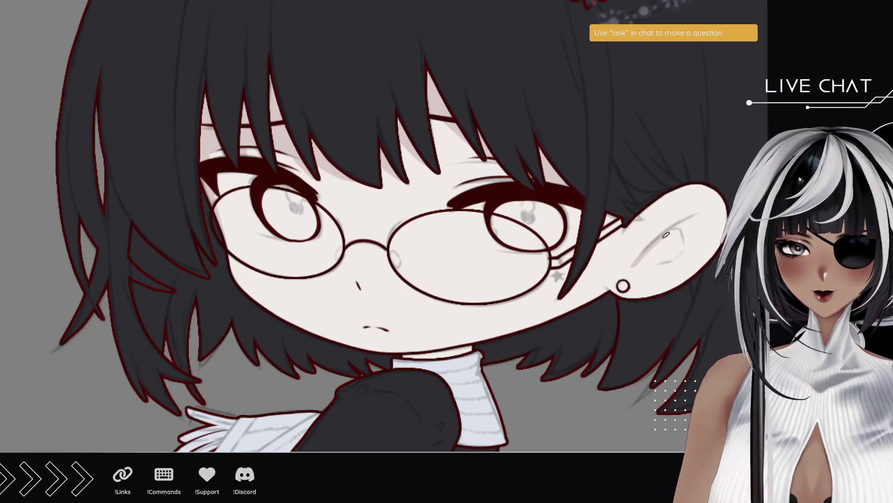
mouse_move(689, 222)
mouse_down()
mouse_move(633, 266)
mouse_move(668, 262)
mouse_up()
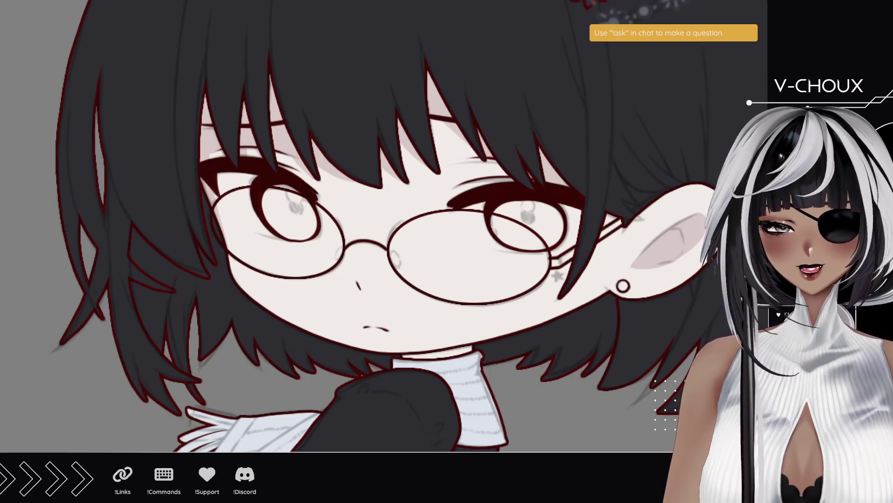
- Airbrush a trial pink blush on the left cheek, then undo it
drag(200, 259, 242, 298)
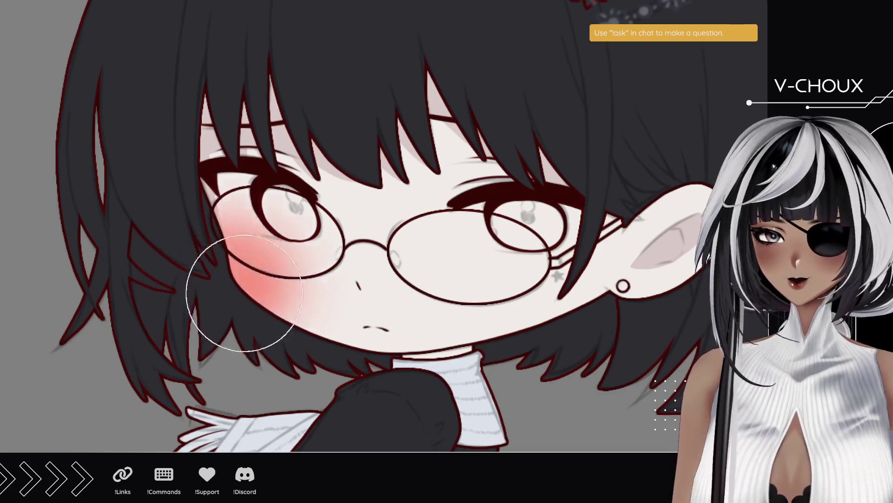
key(ctrl+z)
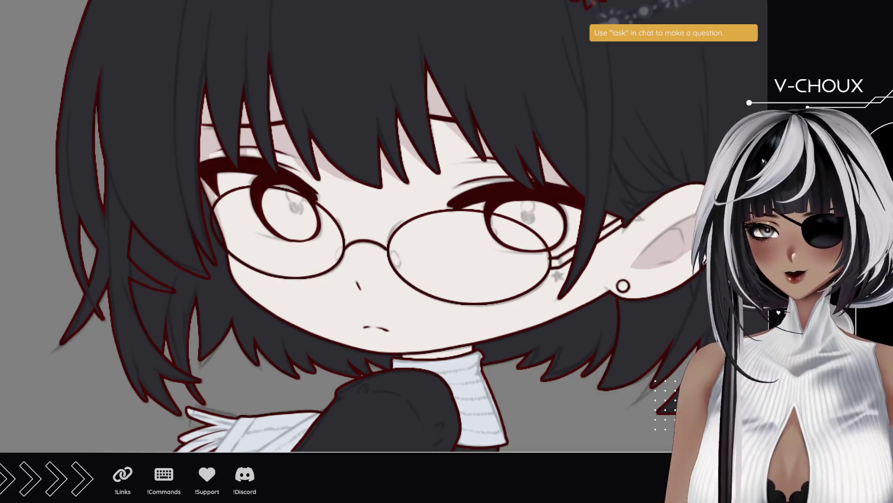